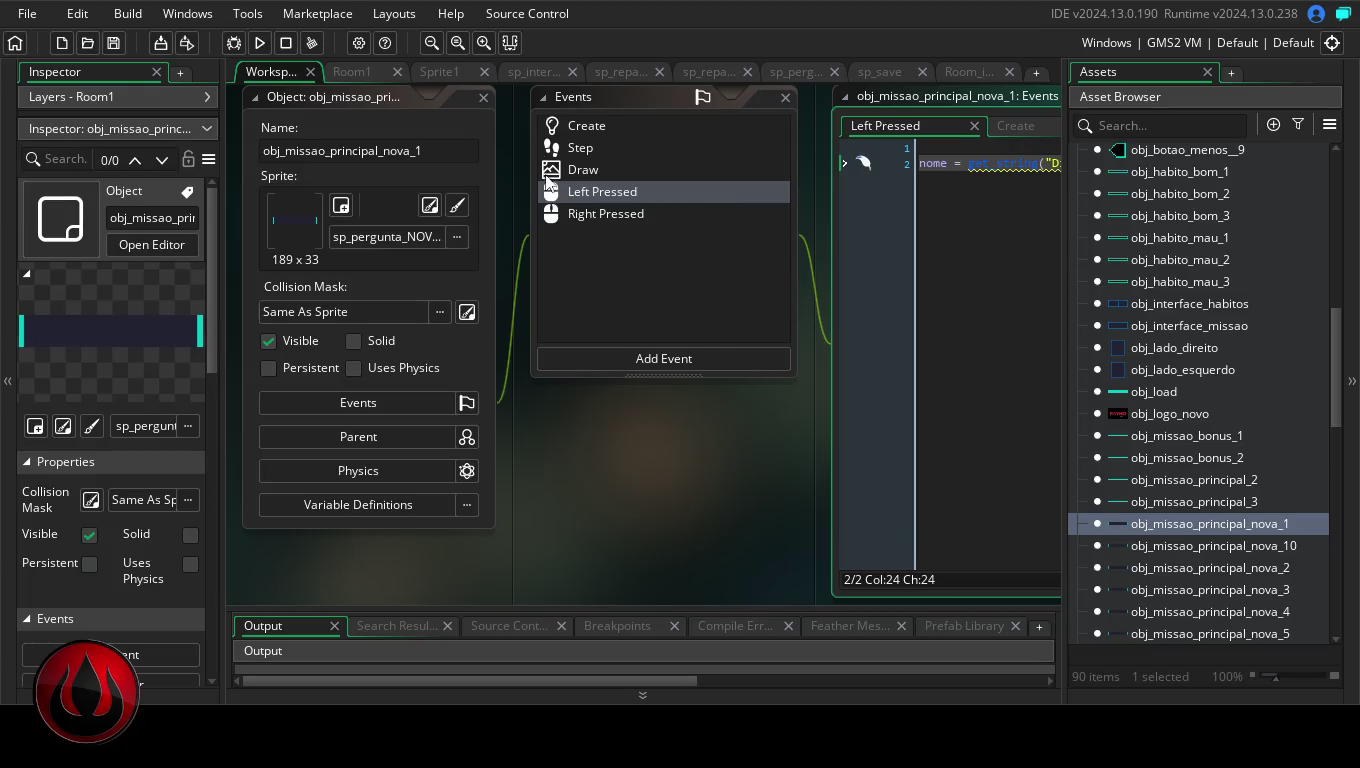
# Build and run the game to test it
pyautogui.click(259, 45)
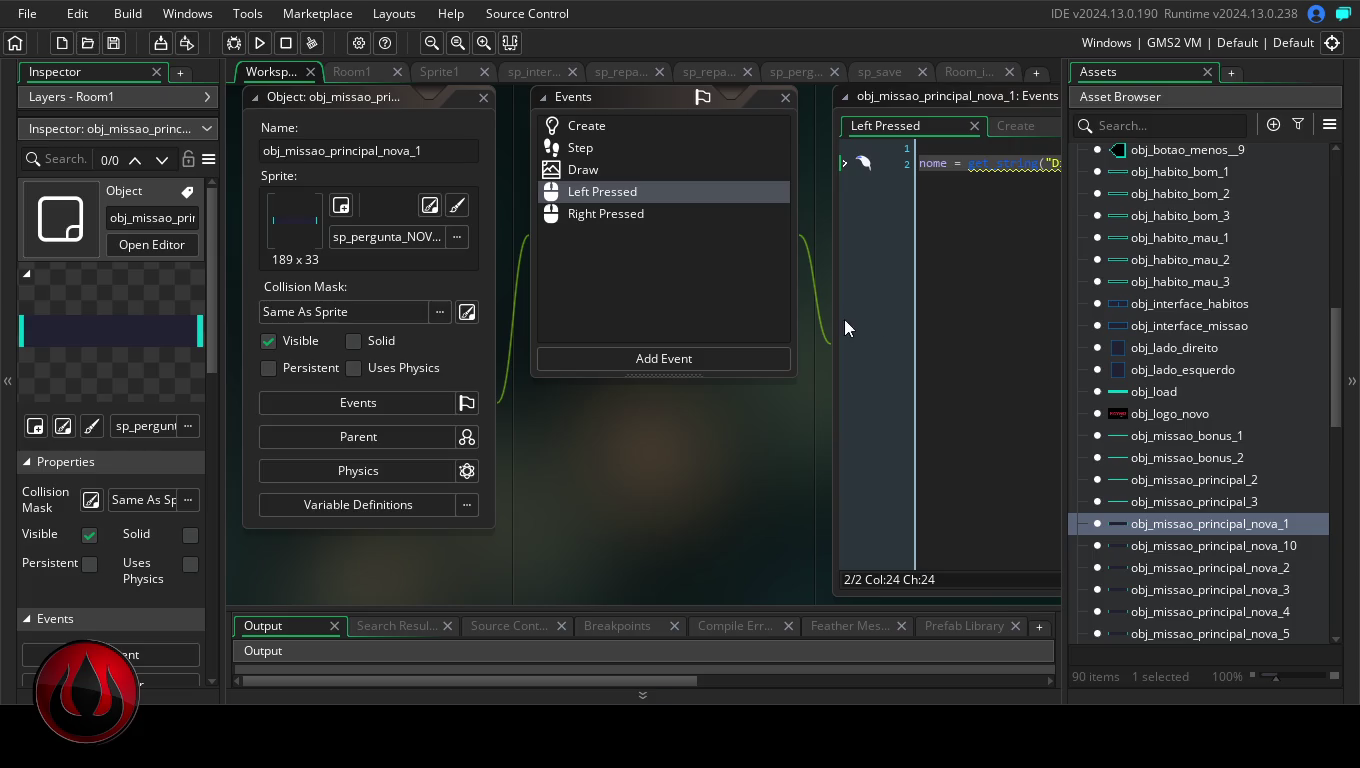
pyautogui.moveTo(1335, 370)
pyautogui.mouseDown()
pyautogui.moveTo(1334, 403)
pyautogui.moveTo(1343, 198)
pyautogui.moveTo(1336, 321)
pyautogui.mouseUp()
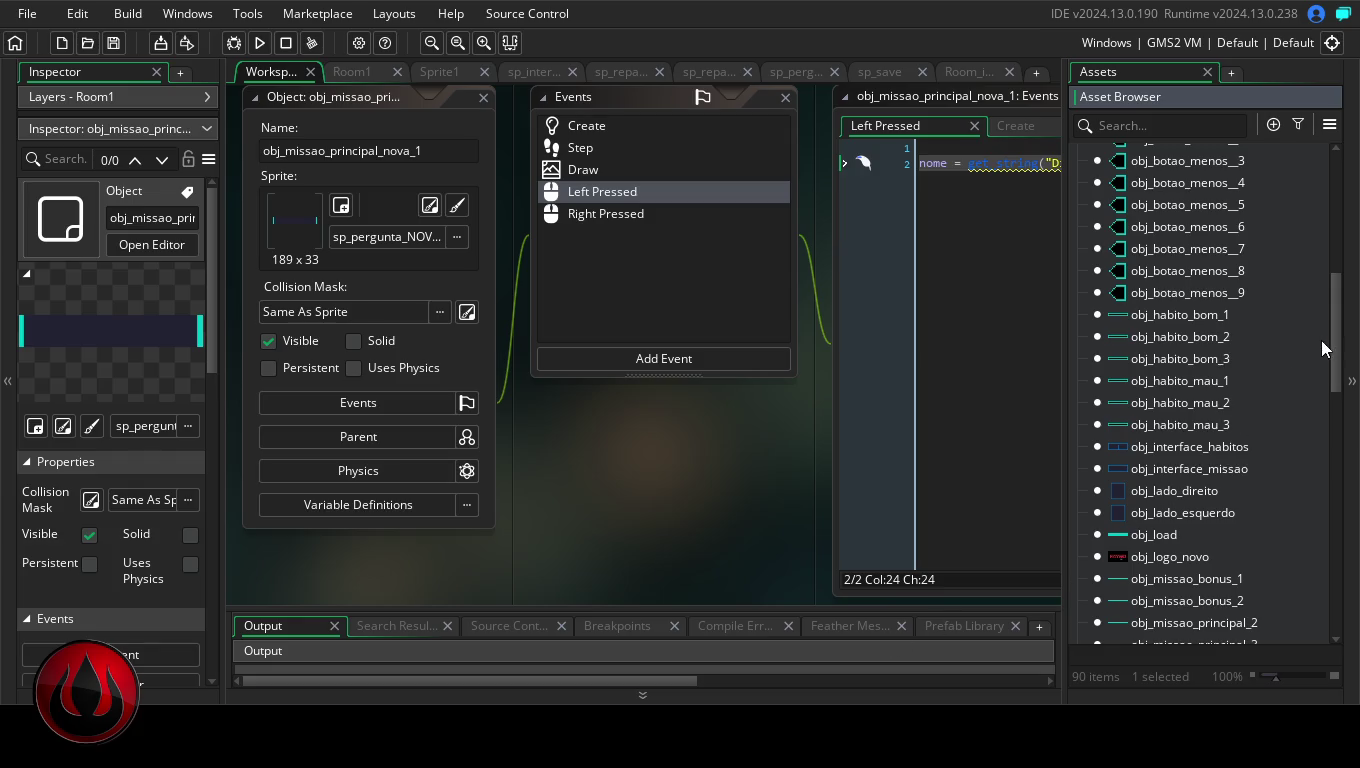
pyautogui.moveTo(1335, 345); pyautogui.dragTo(1335, 478)
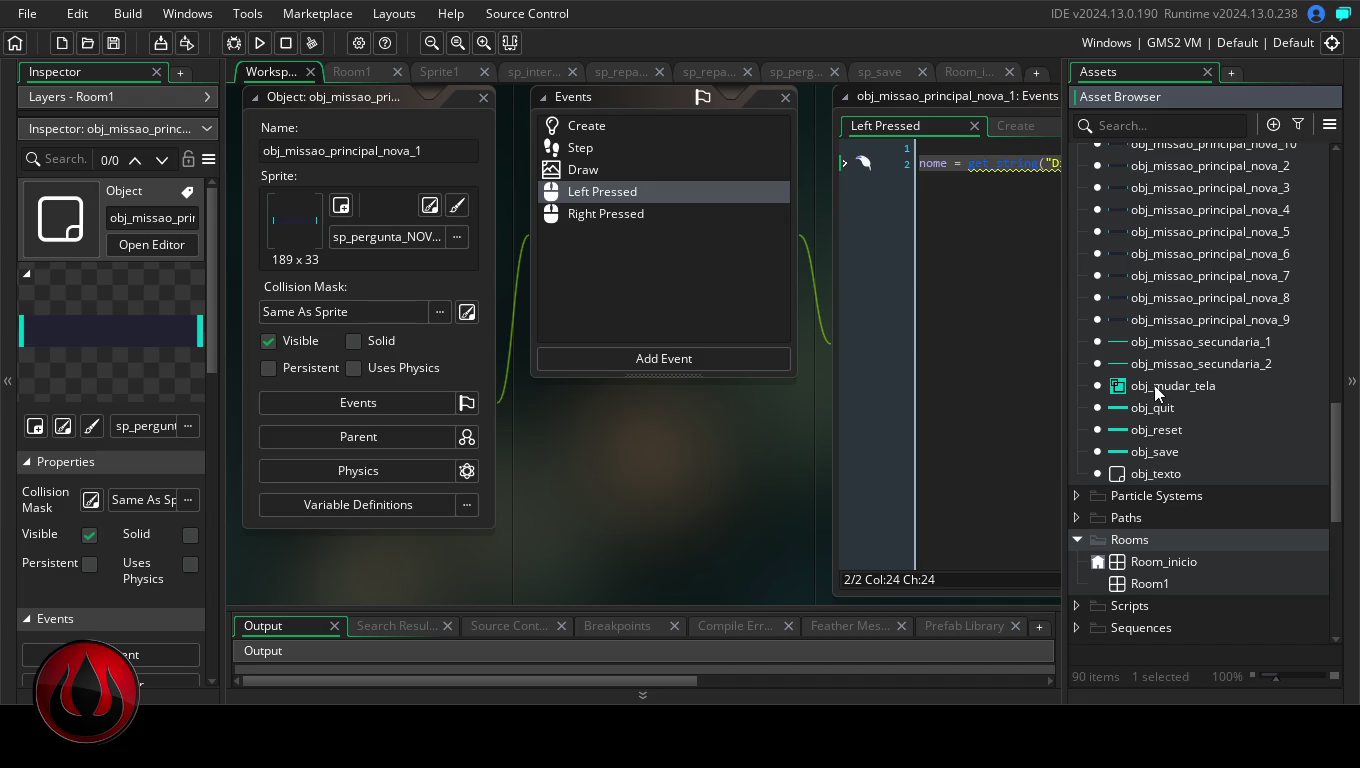
# Paste the 1280×680 window_set_size and camera_set_view_size lines at the top of obj_texto's Create event
pyautogui.doubleClick(1160, 475)
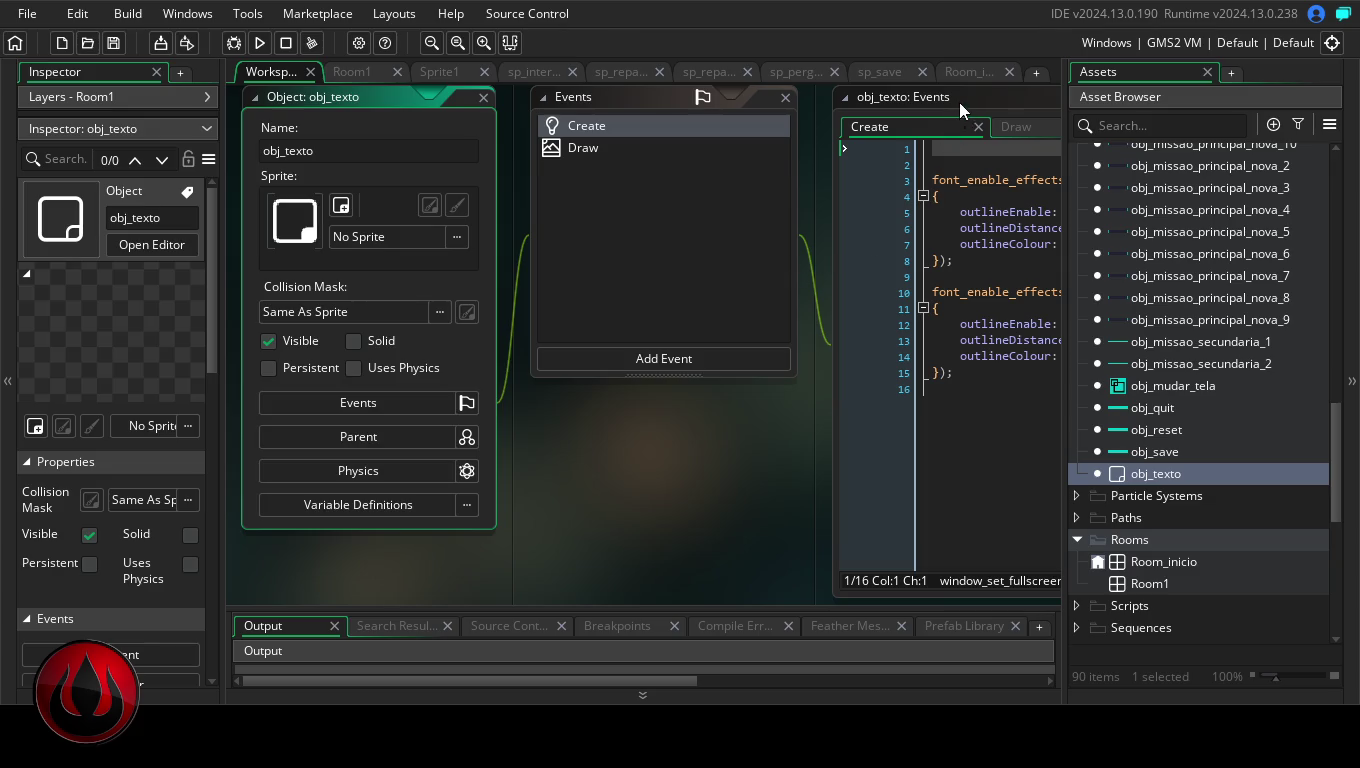
pyautogui.click(953, 150)
pyautogui.write('var w = 1280; var h = 680;  window_set_size(w, h); camera_set_view_size(view_camera[0], w, h);')
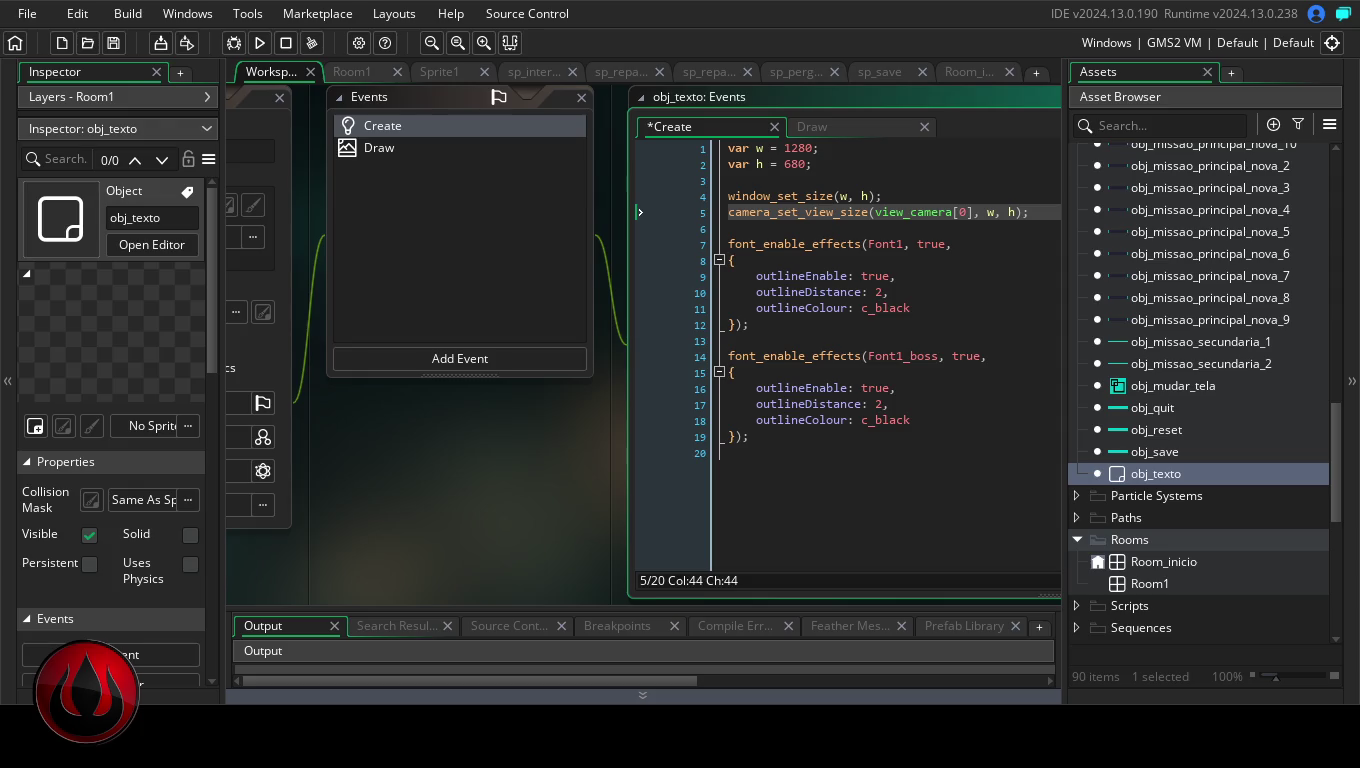
# Save the code and run the game with the 1280×680 window size
pyautogui.click(260, 42)
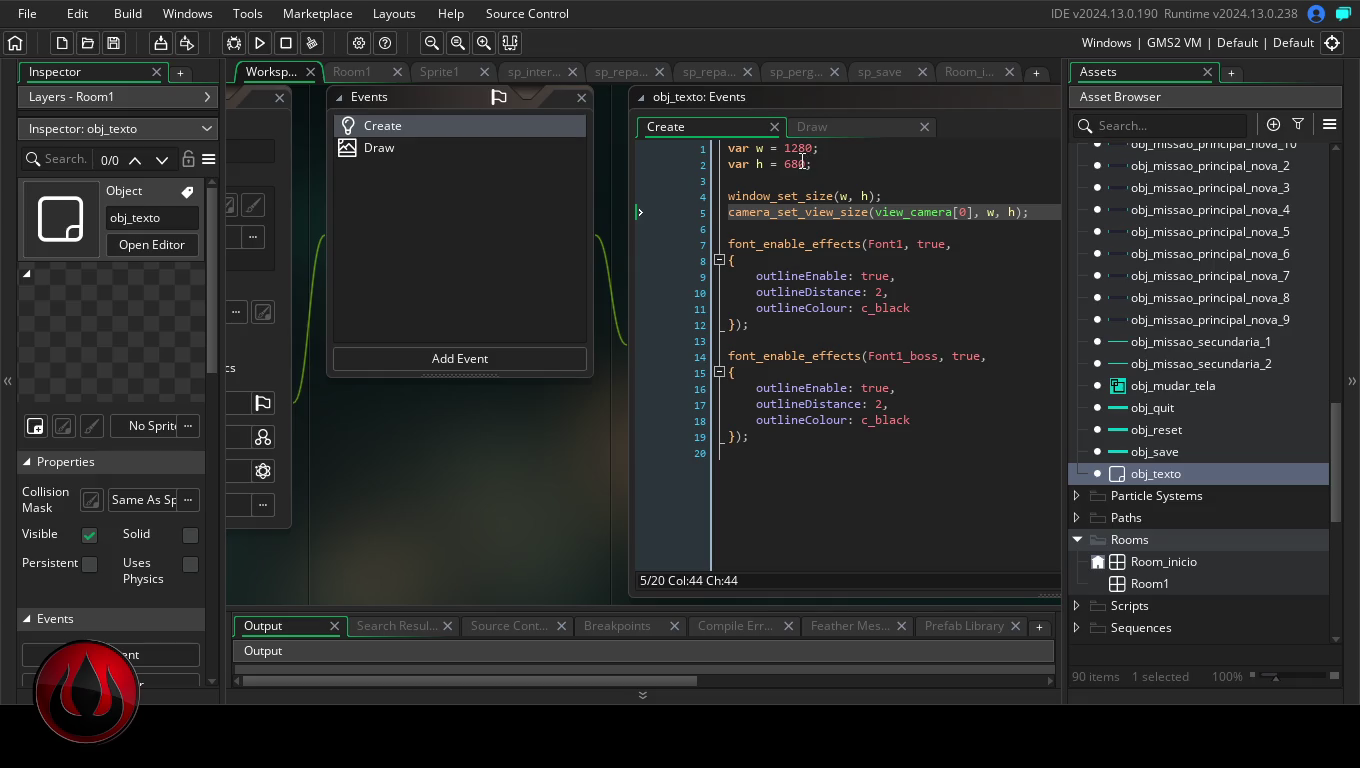
pyautogui.click(797, 164)
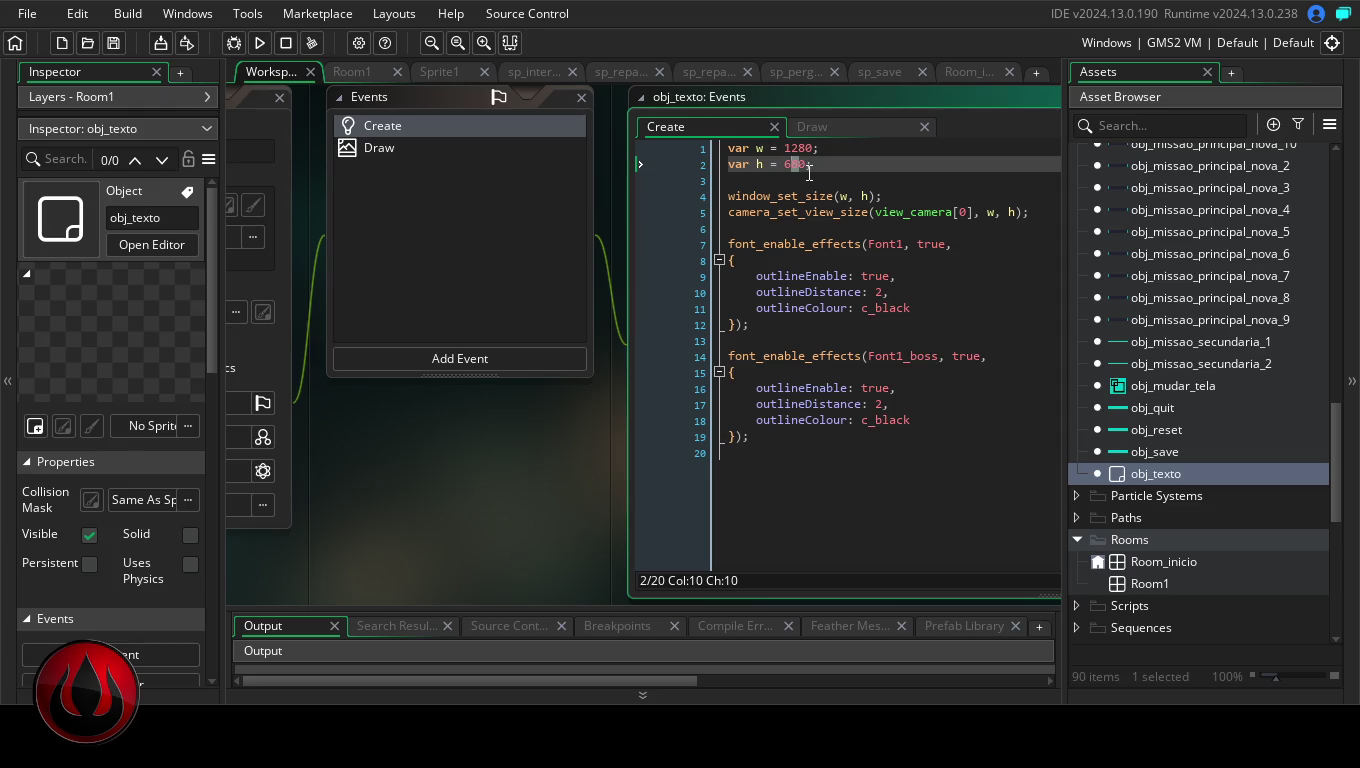
# Duplicate the width and height lines and comment out the 1280 and 680 copies with //
pyautogui.hotkey('ctrl', 'Home')
pyautogui.moveTo(815, 163); pyautogui.dragTo(709, 149)
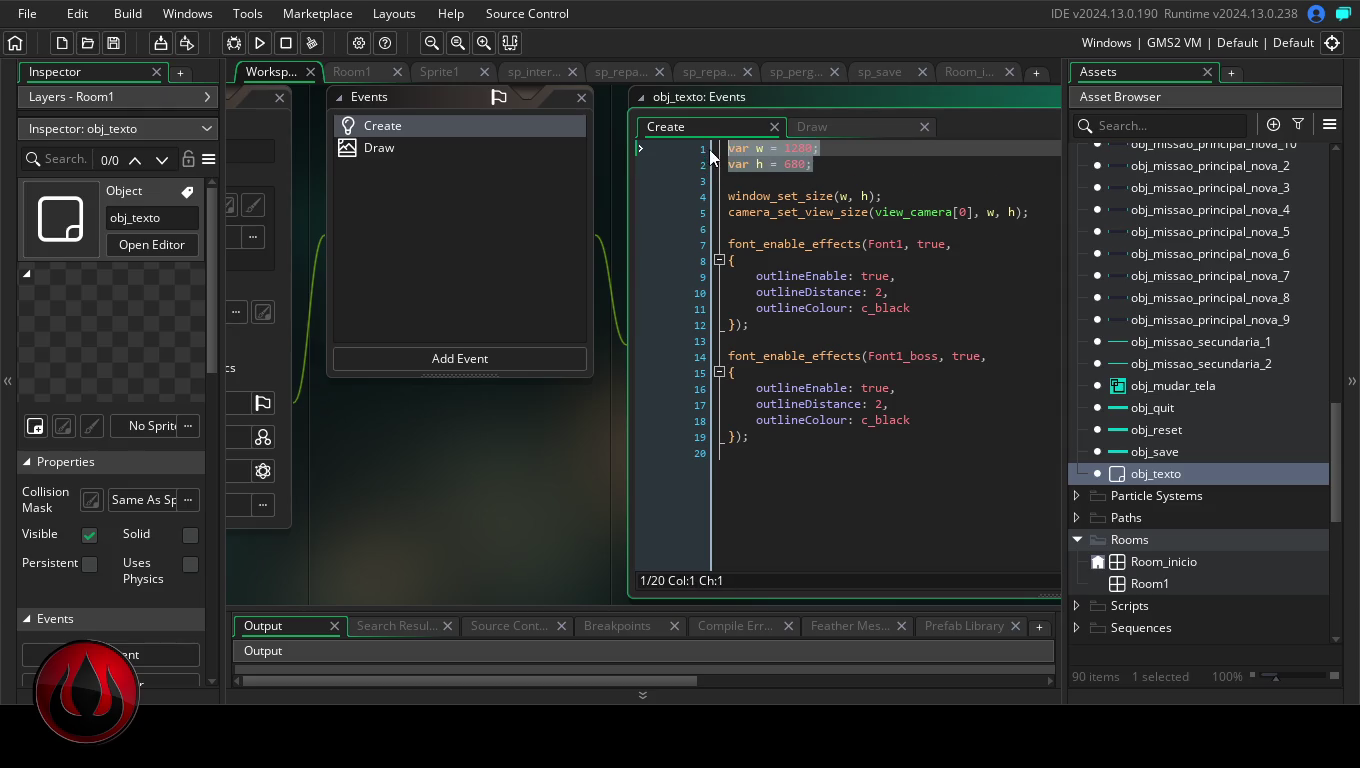
pyautogui.hotkey('ctrl', 'c')
pyautogui.click(817, 165)
pyautogui.press('Return')
pyautogui.press('Return')
pyautogui.hotkey('ctrl', 'v')
pyautogui.click(733, 195)
pyautogui.click(733, 213)
pyautogui.write('//')
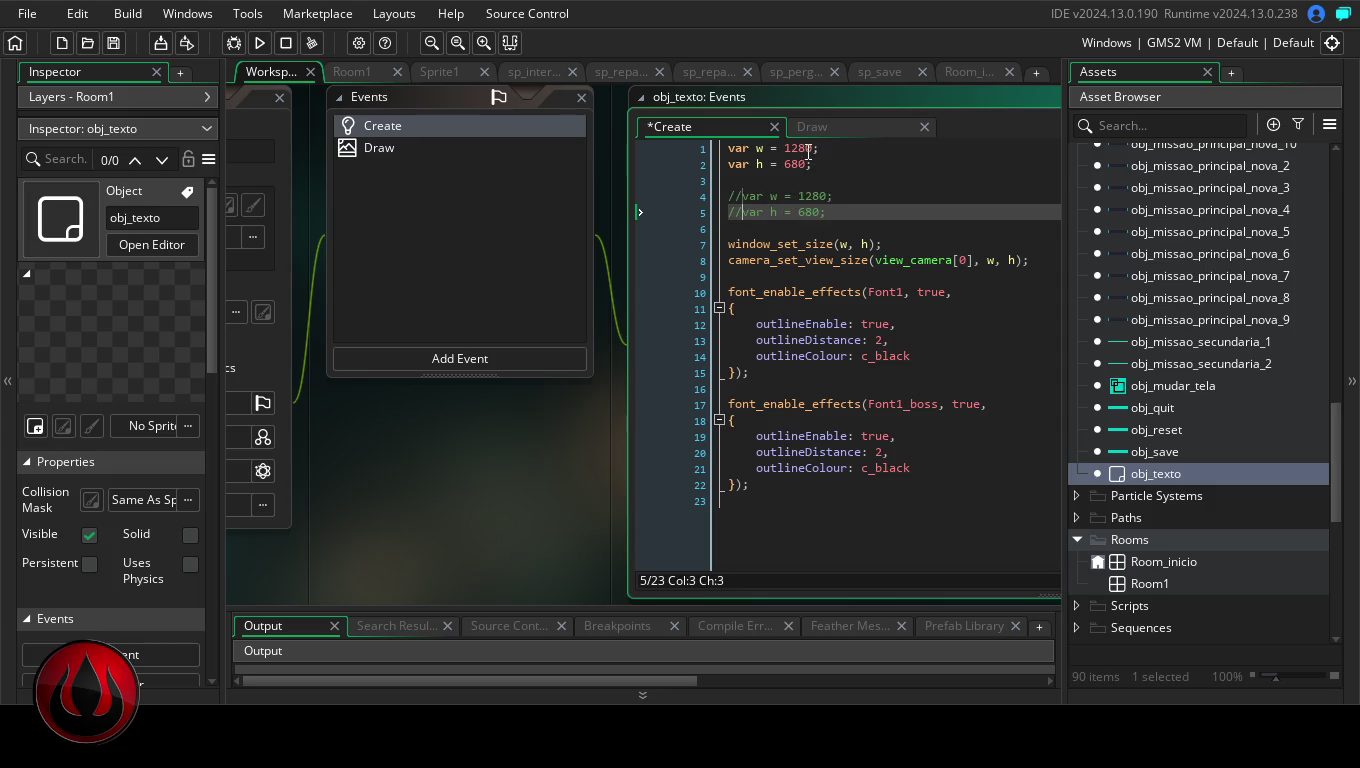
# Change the active height value from 680 to var h = 340
pyautogui.click(799, 164)
pyautogui.press('BackSpace')
pyautogui.write('6')
pyautogui.press('BackSpace')
pyautogui.write('7')
pyautogui.press('BackSpace')
pyautogui.write('4')
pyautogui.click(789, 165)
pyautogui.press('Delete')
pyautogui.write('3')
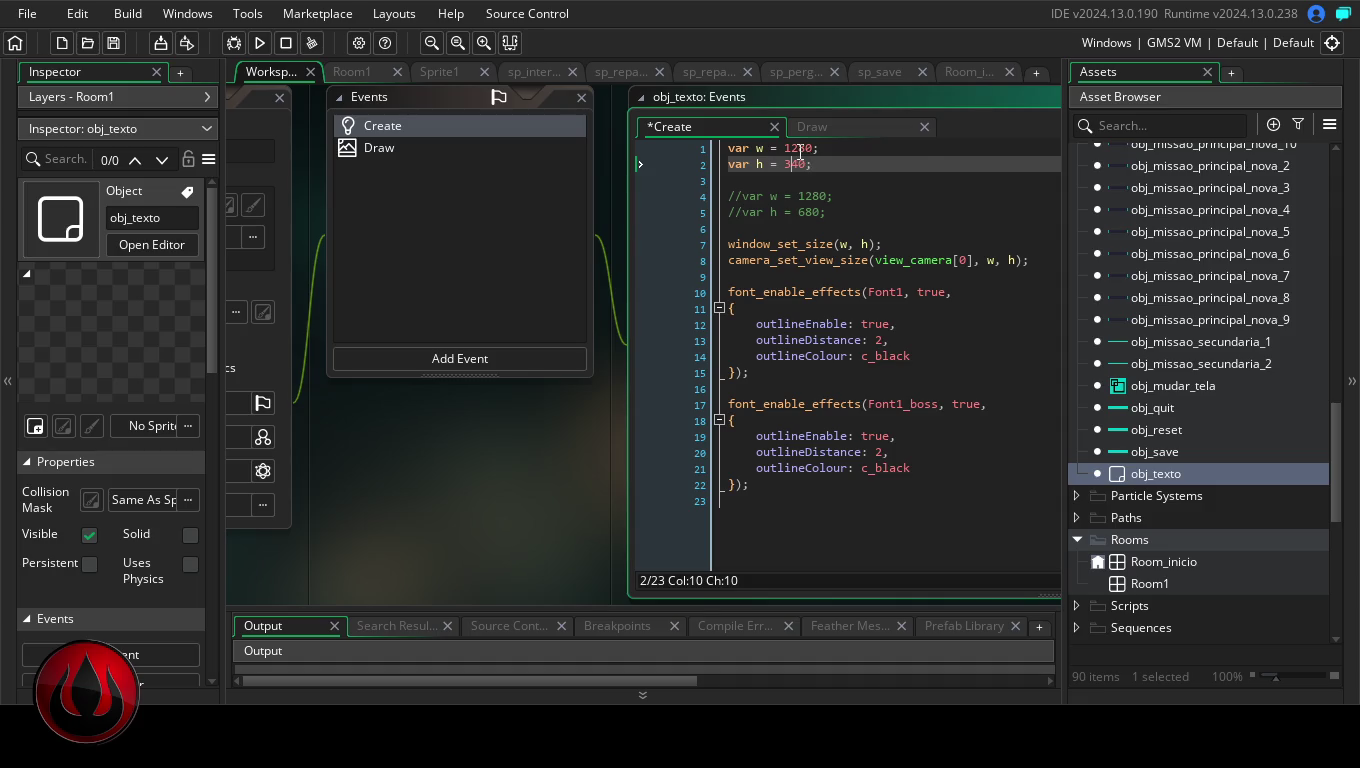
# Change the active width to var w = 640 and run the game at the smaller size
pyautogui.click(800, 147)
pyautogui.press('BackSpace')
pyautogui.press('BackSpace')
pyautogui.write('5')
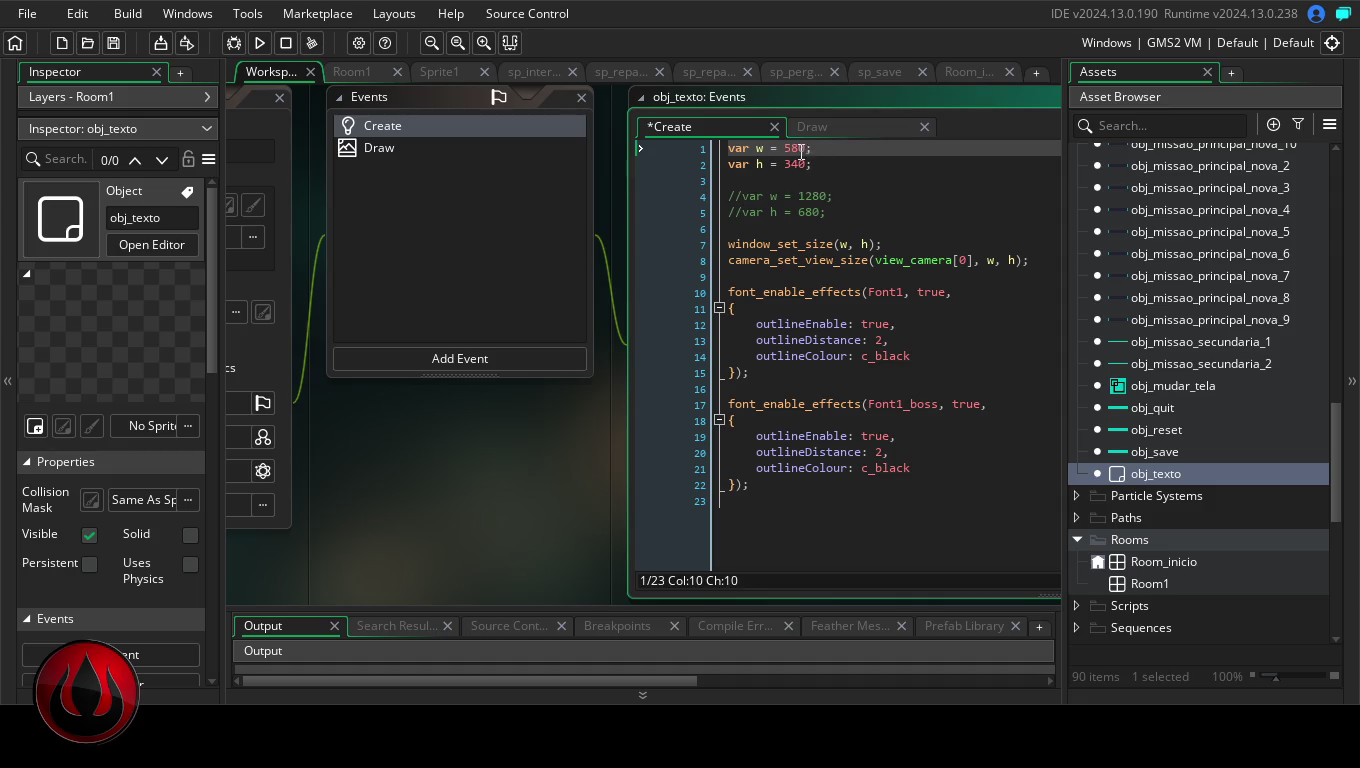
pyautogui.press('BackSpace')
pyautogui.write('6')
pyautogui.click(800, 147)
pyautogui.press('BackSpace')
pyautogui.write('3')
pyautogui.press('BackSpace')
pyautogui.write('4')
pyautogui.click(258, 43)
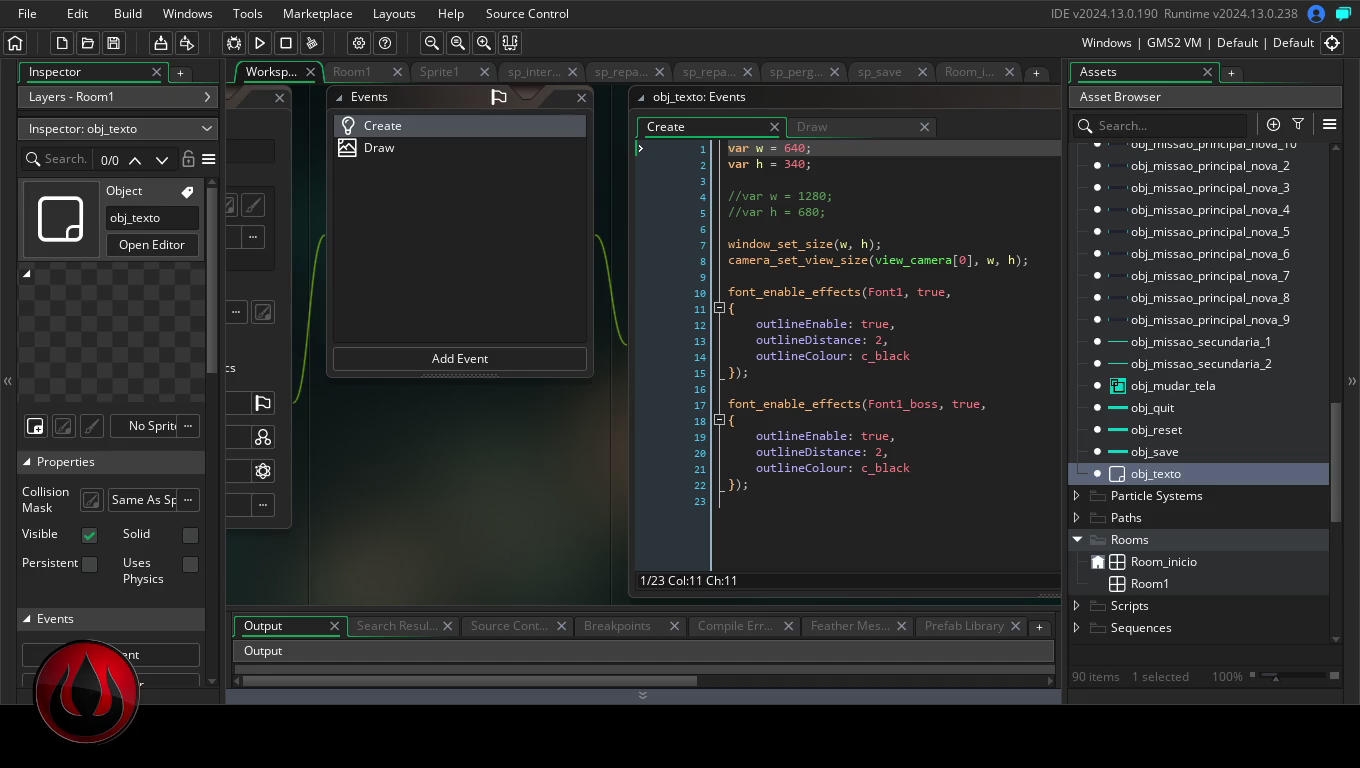
# Build the game, then select the window-sizing code on lines 1–8 of obj_texto's Create event
pyautogui.click(267, 44)
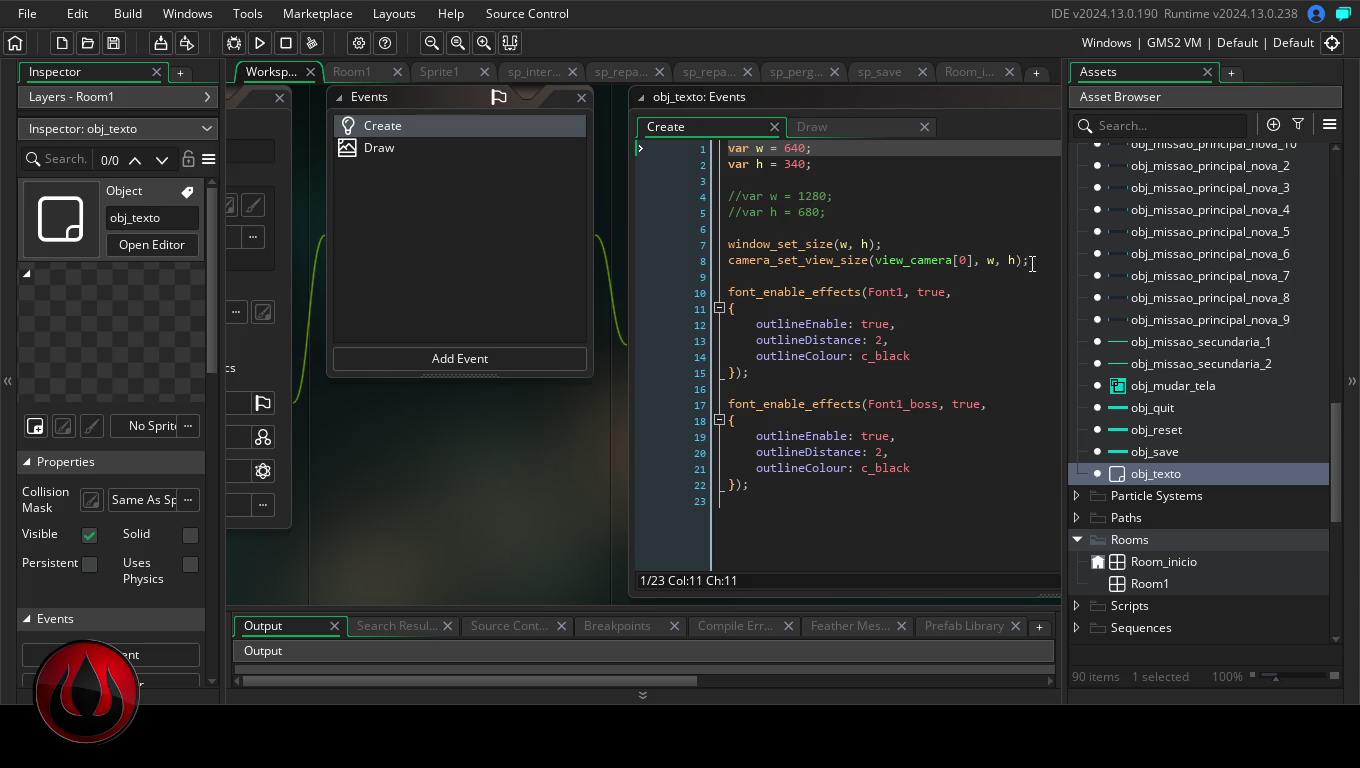
pyautogui.moveTo(1031, 263)
pyautogui.mouseDown()
pyautogui.moveTo(700, 253)
pyautogui.moveTo(681, 141)
pyautogui.mouseUp()
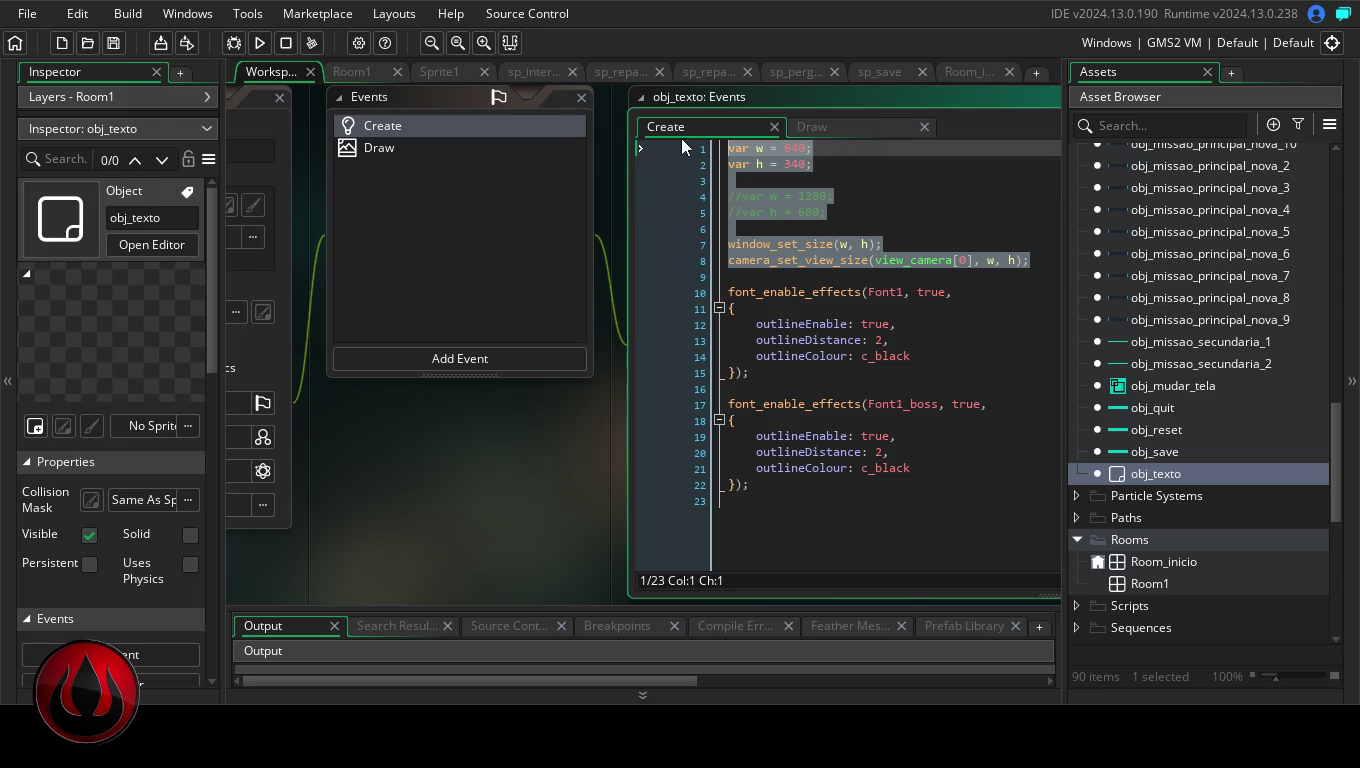
# Paste the 640×340 window and camera sizing code after the fullscreen toggle in obj_mudar_tela's Left Pressed event
pyautogui.doubleClick(1192, 385)
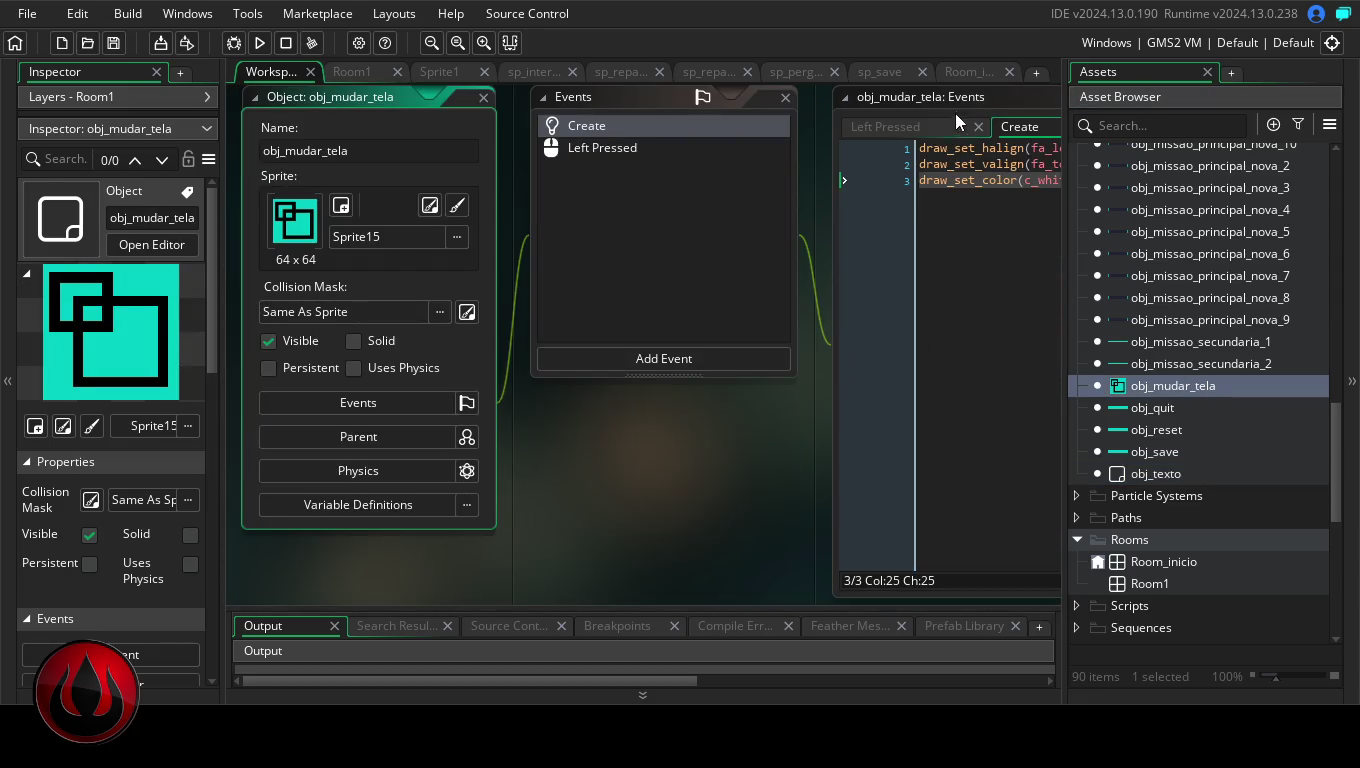
pyautogui.click(688, 149)
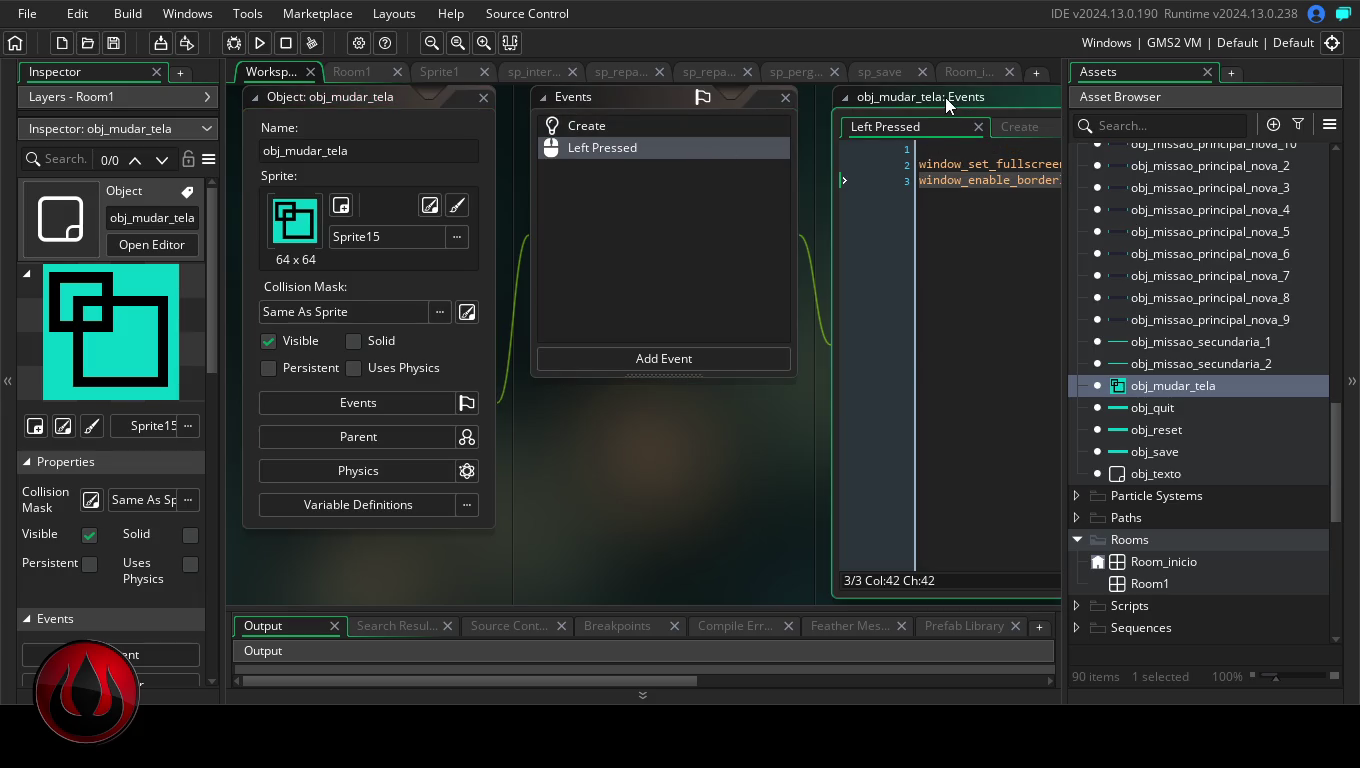
pyautogui.doubleClick(944, 96)
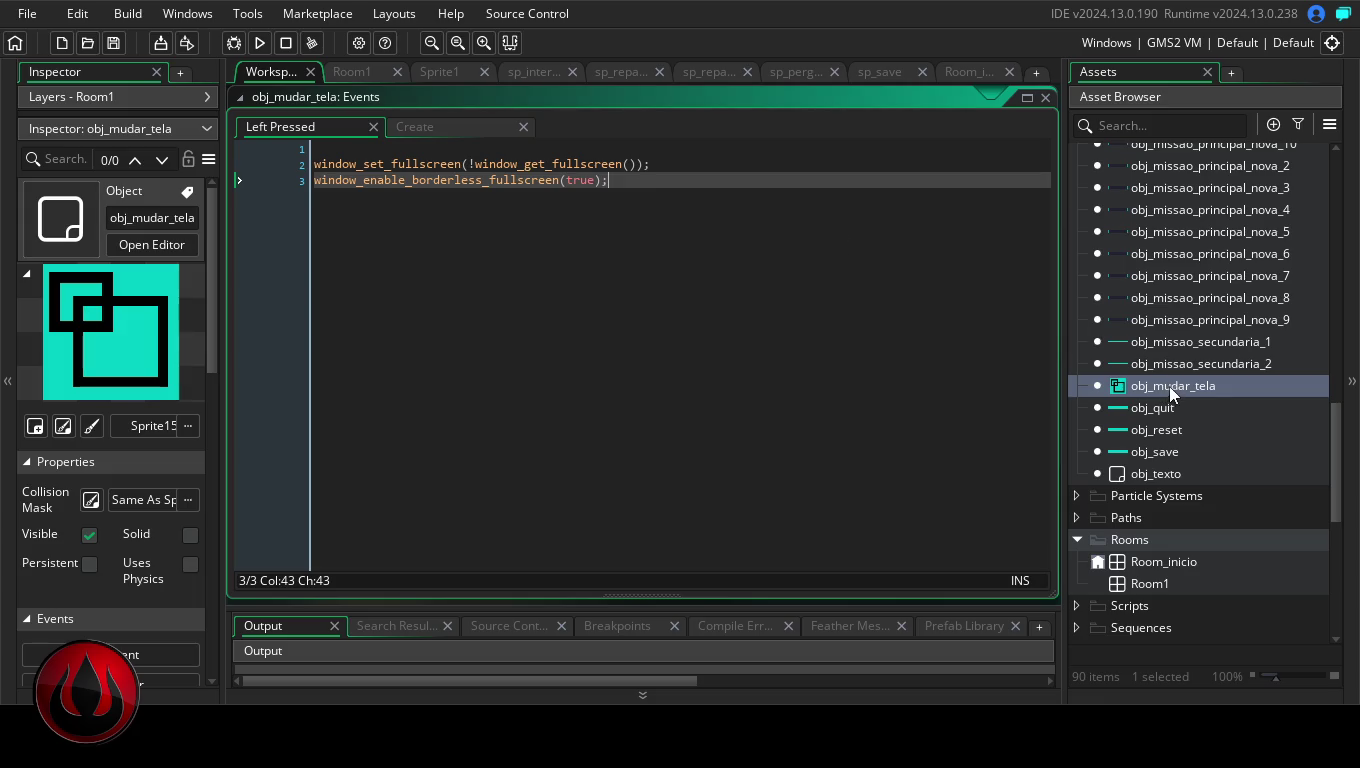
pyautogui.press('Return')
pyautogui.press('Return')
pyautogui.hotkey('ctrl', 'v')
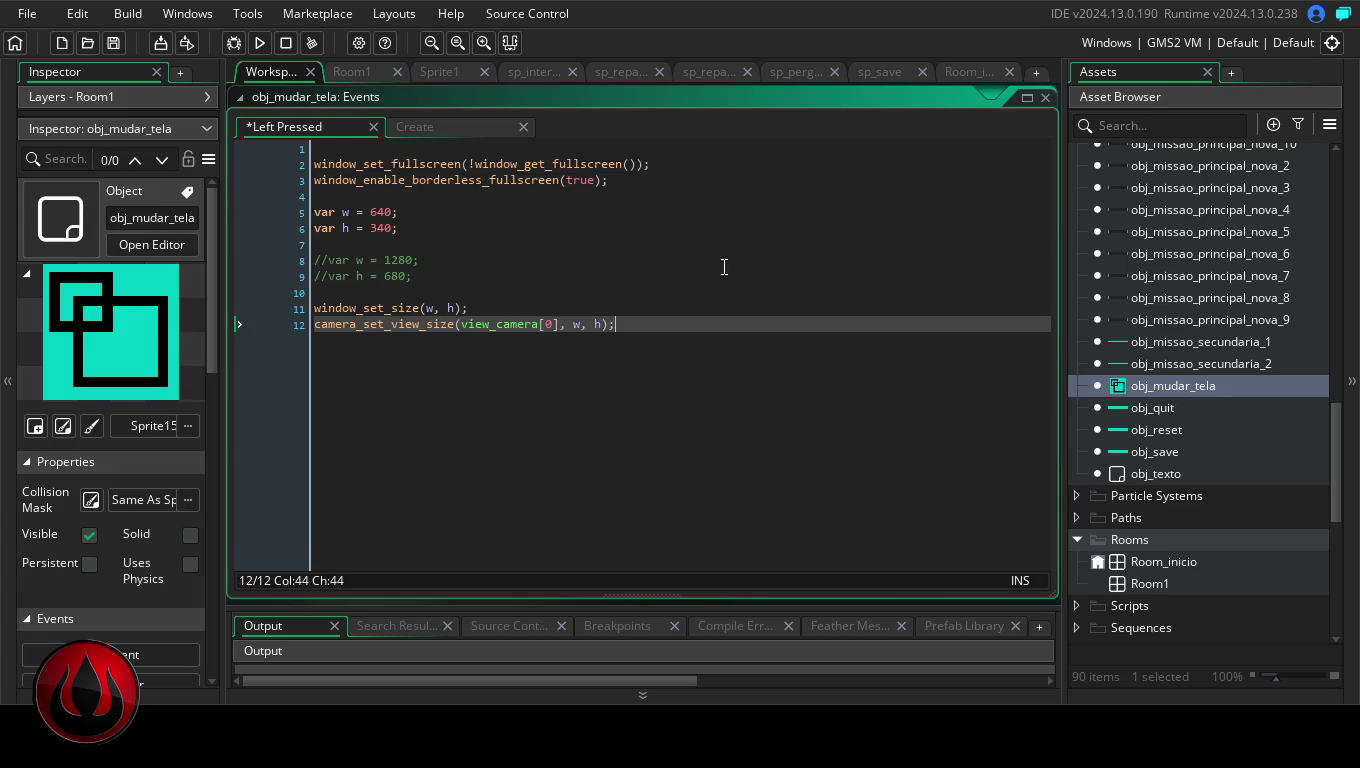
pyautogui.click(583, 273)
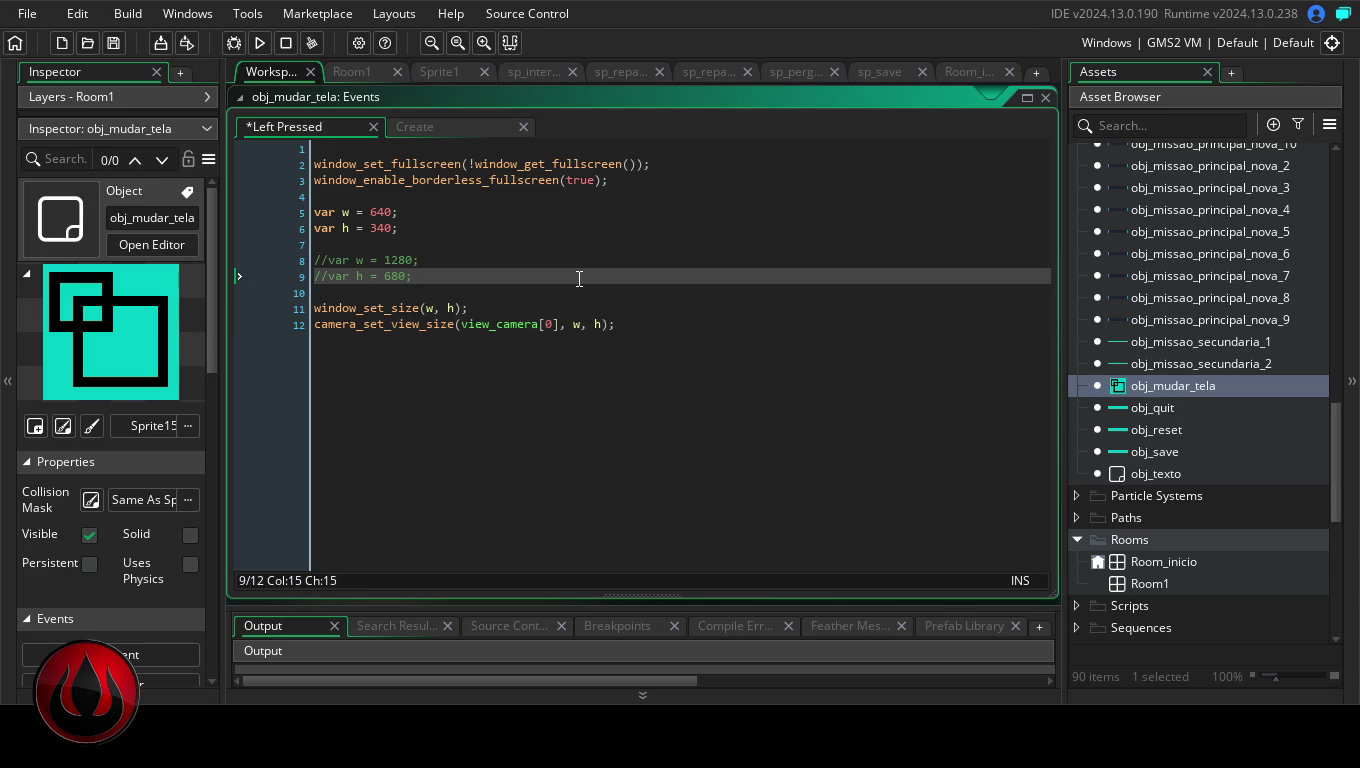
pyautogui.doubleClick(1160, 477)
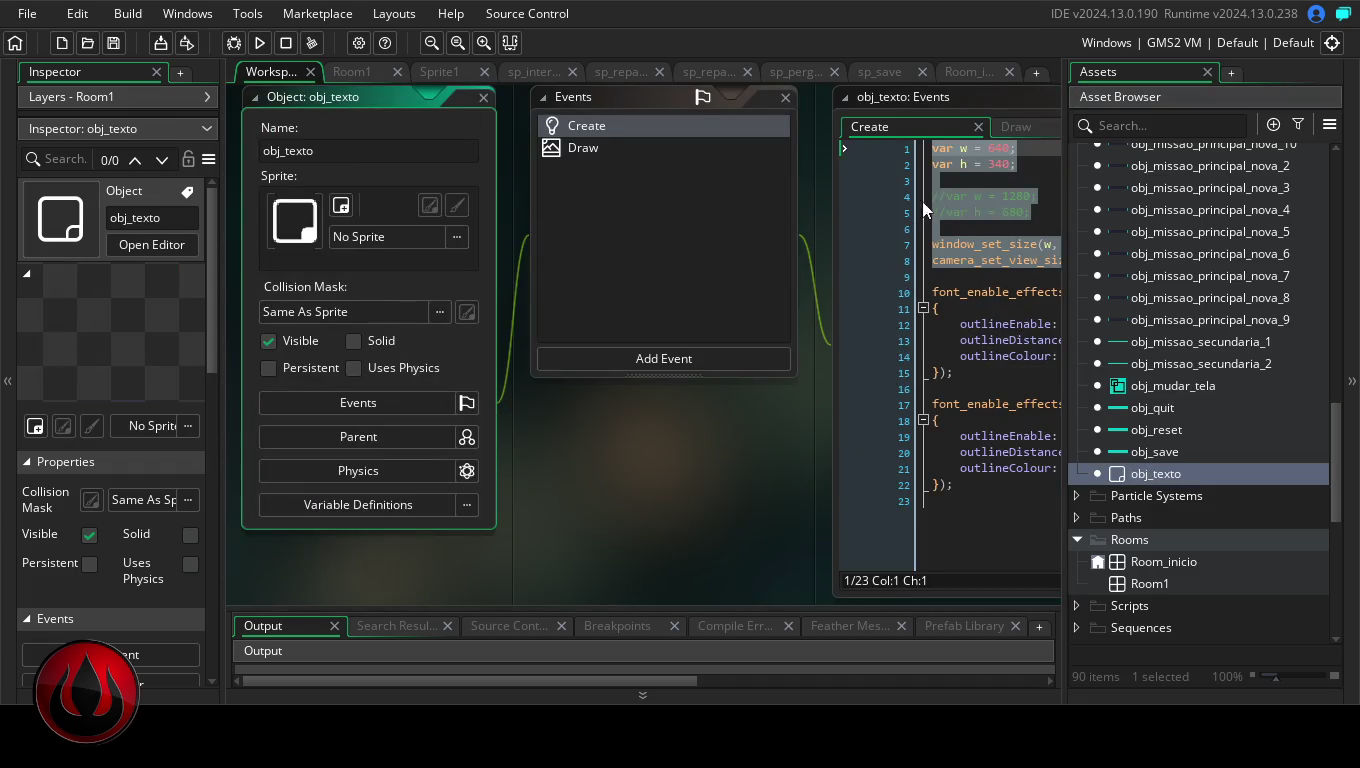
pyautogui.click(921, 147)
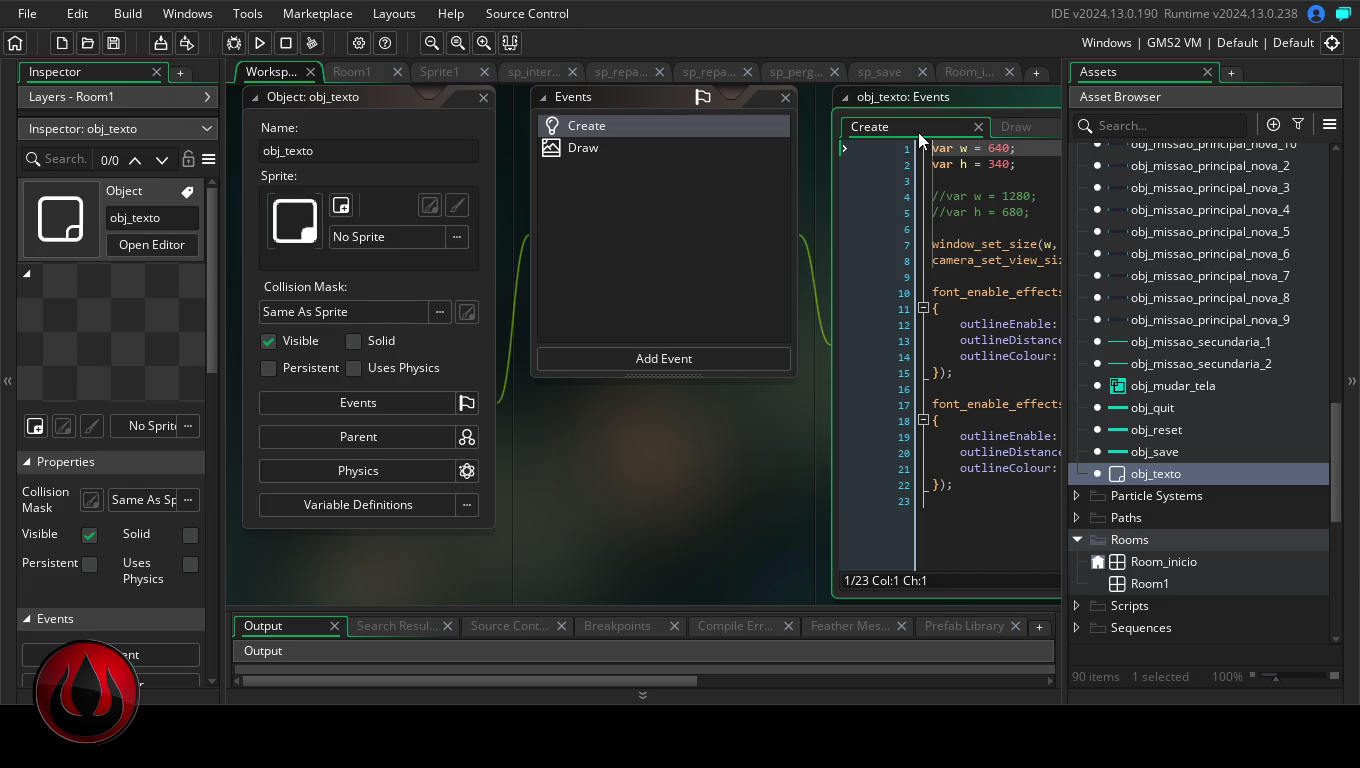
# Comment out lines 1–8 of obj_texto's Create code with Ctrl+K and run the game
pyautogui.hotkey('ctrl', 'k')
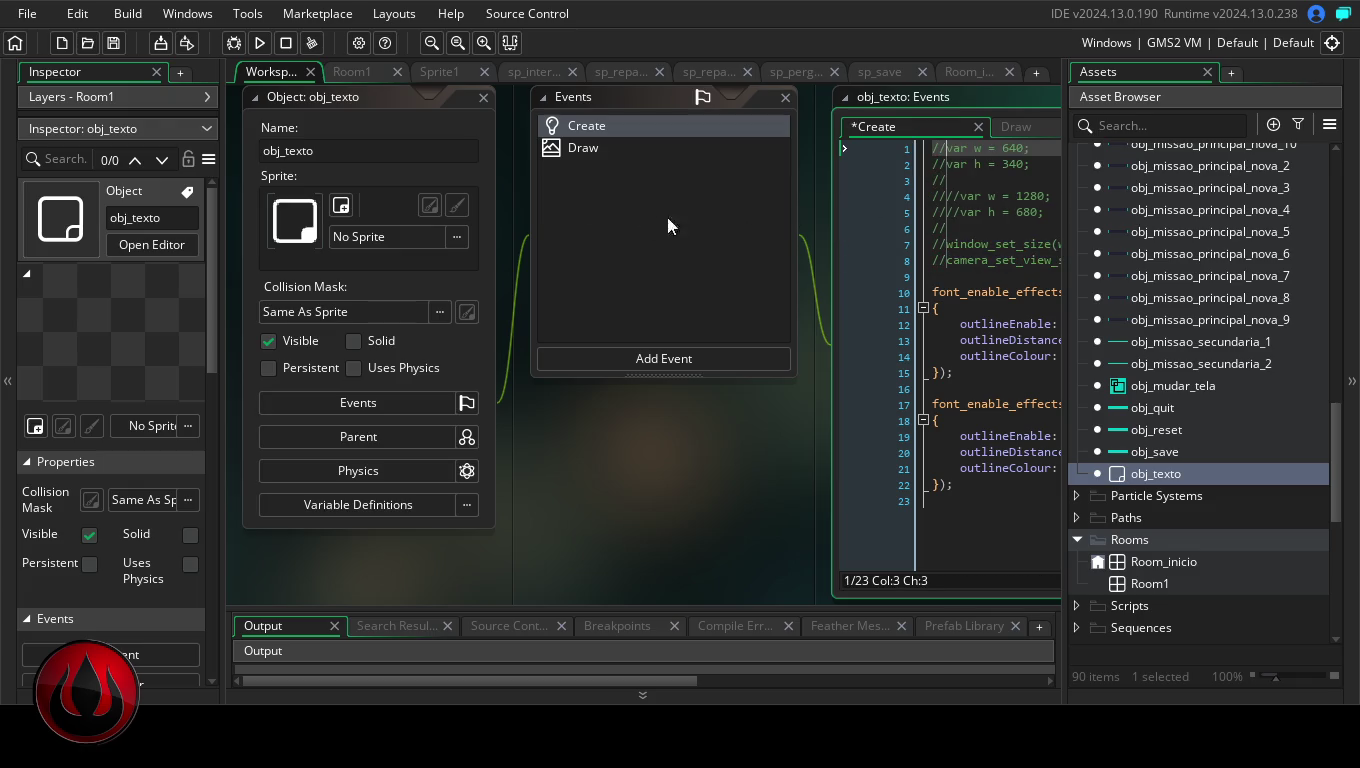
pyautogui.click(261, 41)
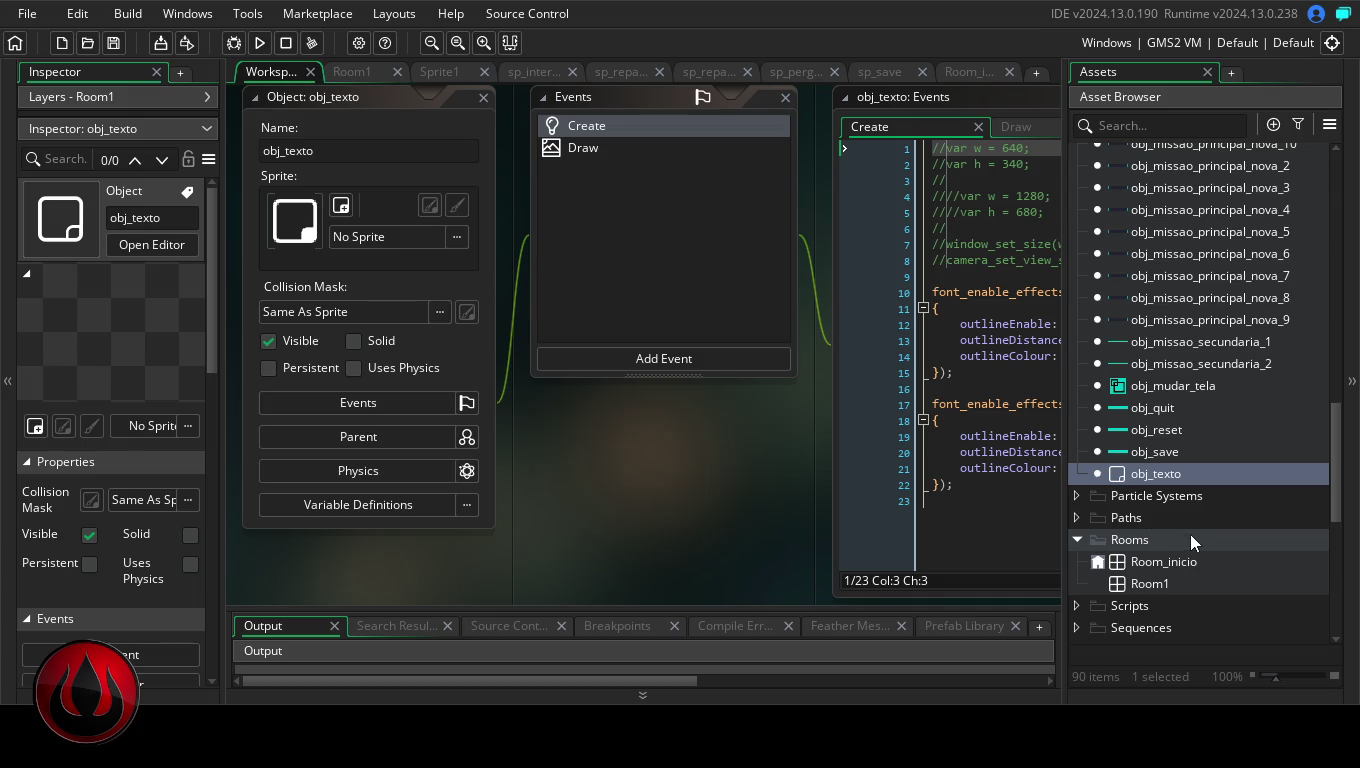
pyautogui.doubleClick(1182, 469)
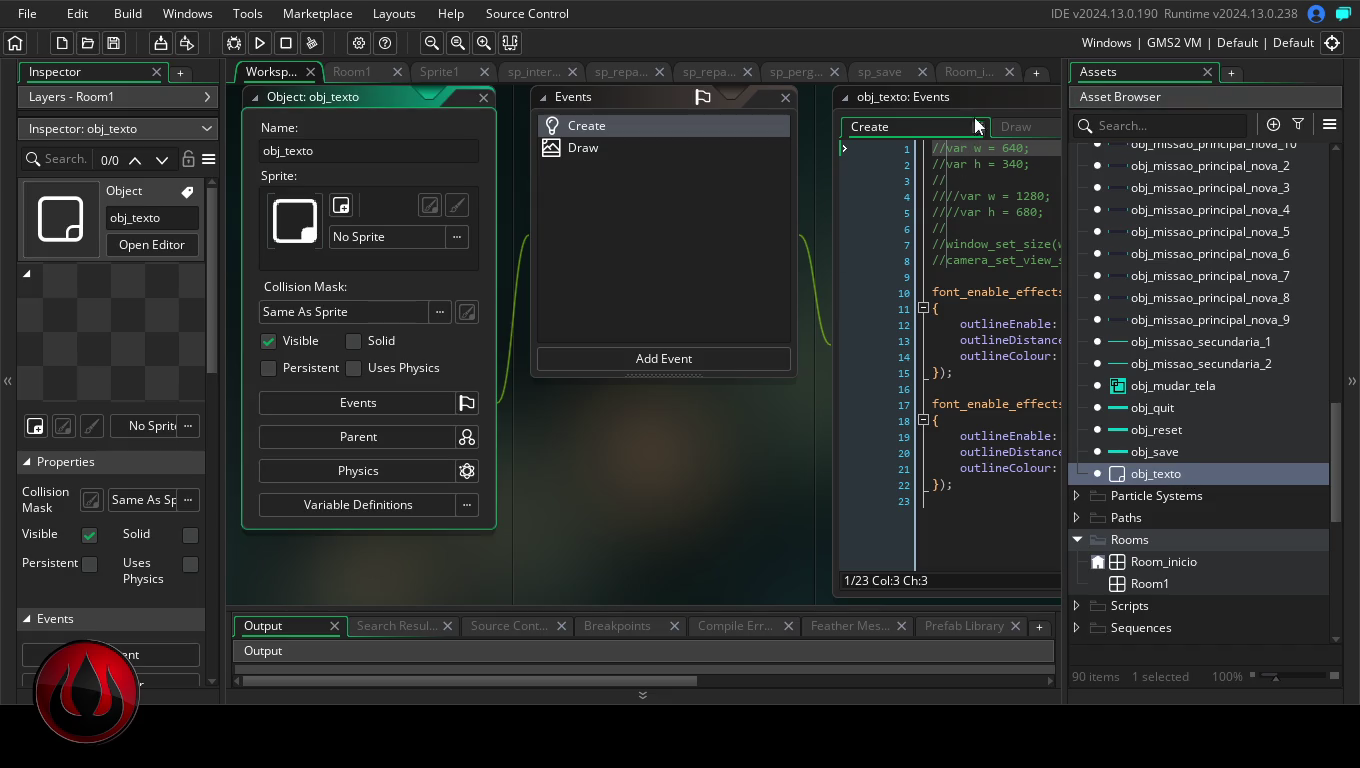
# Delete lines 5–12 from obj_mudar_tela's Left Pressed code, leaving only the fullscreen toggle
pyautogui.doubleClick(1156, 386)
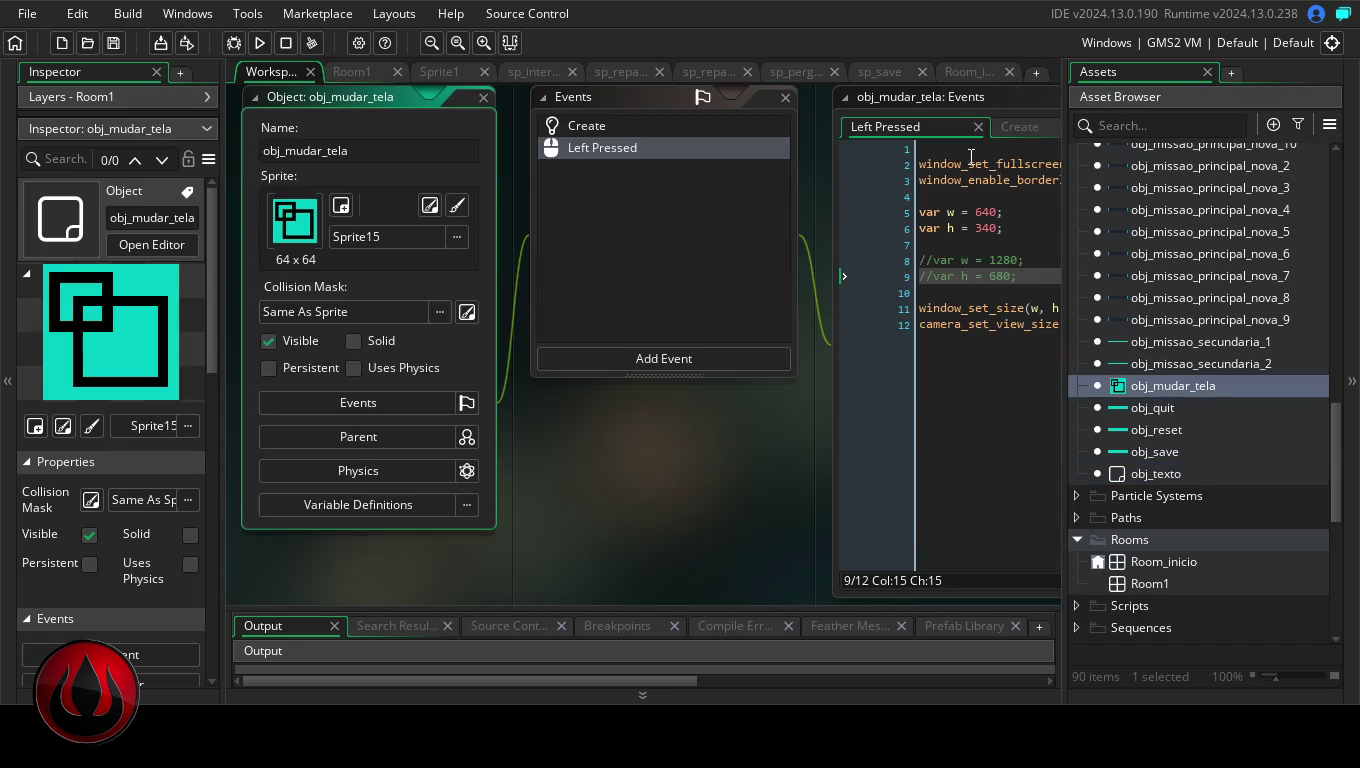
pyautogui.doubleClick(982, 101)
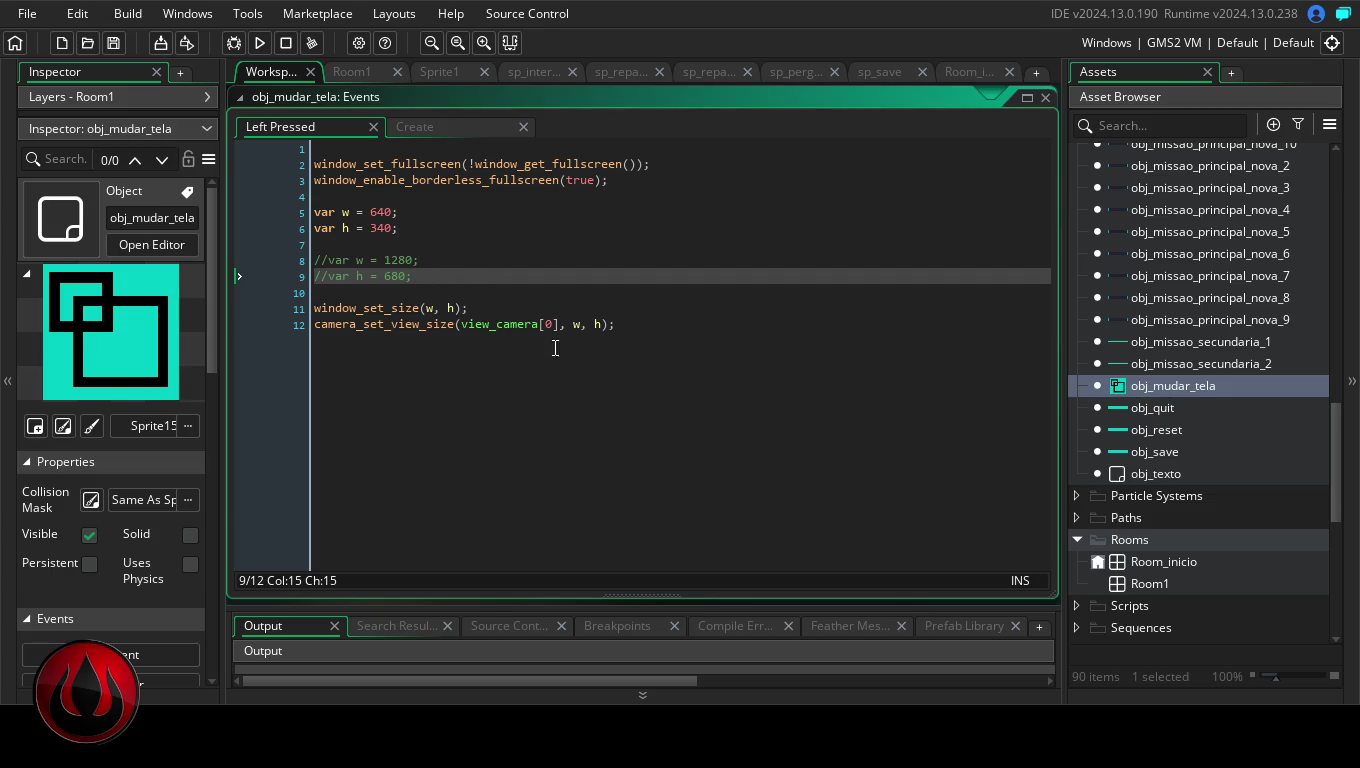
pyautogui.click(632, 325)
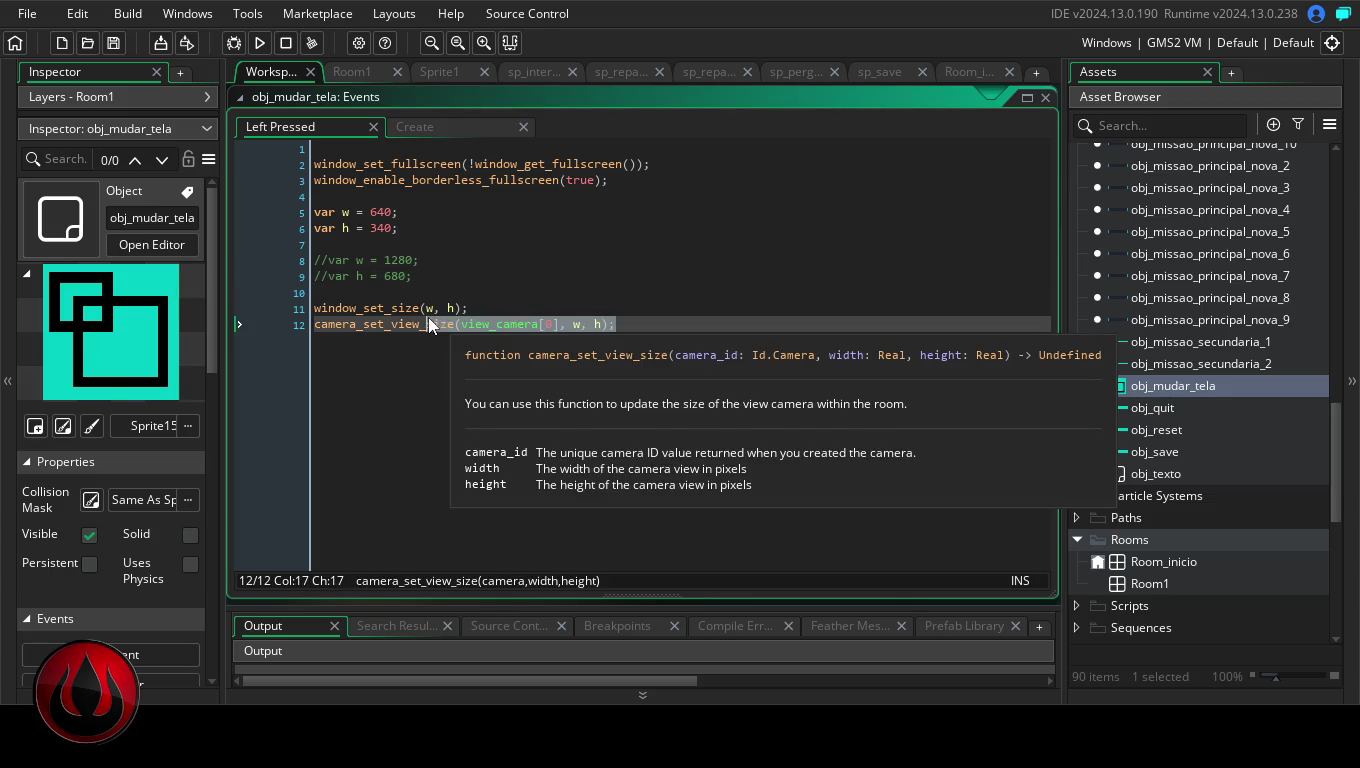
pyautogui.moveTo(653, 340)
pyautogui.mouseDown()
pyautogui.moveTo(319, 310)
pyautogui.moveTo(311, 225)
pyautogui.moveTo(345, 203)
pyautogui.mouseUp()
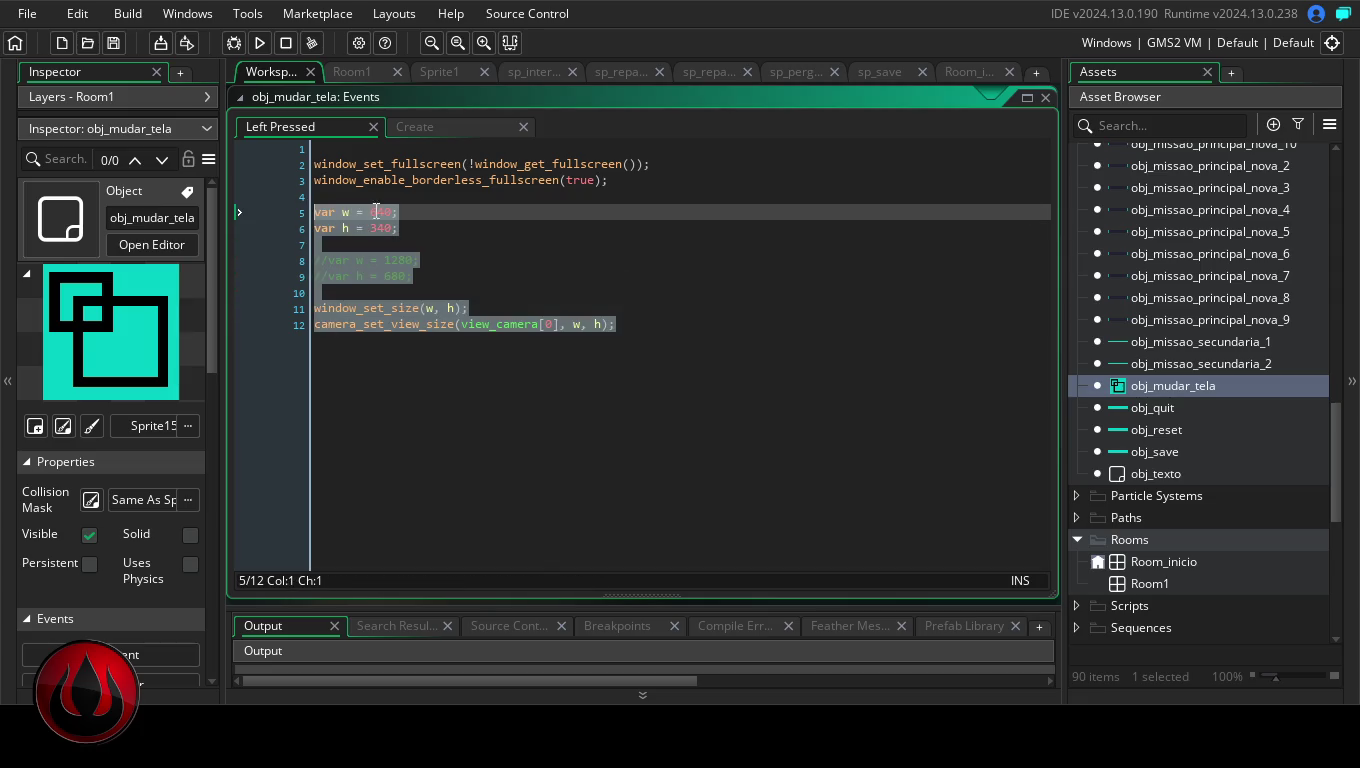
pyautogui.press('Delete')
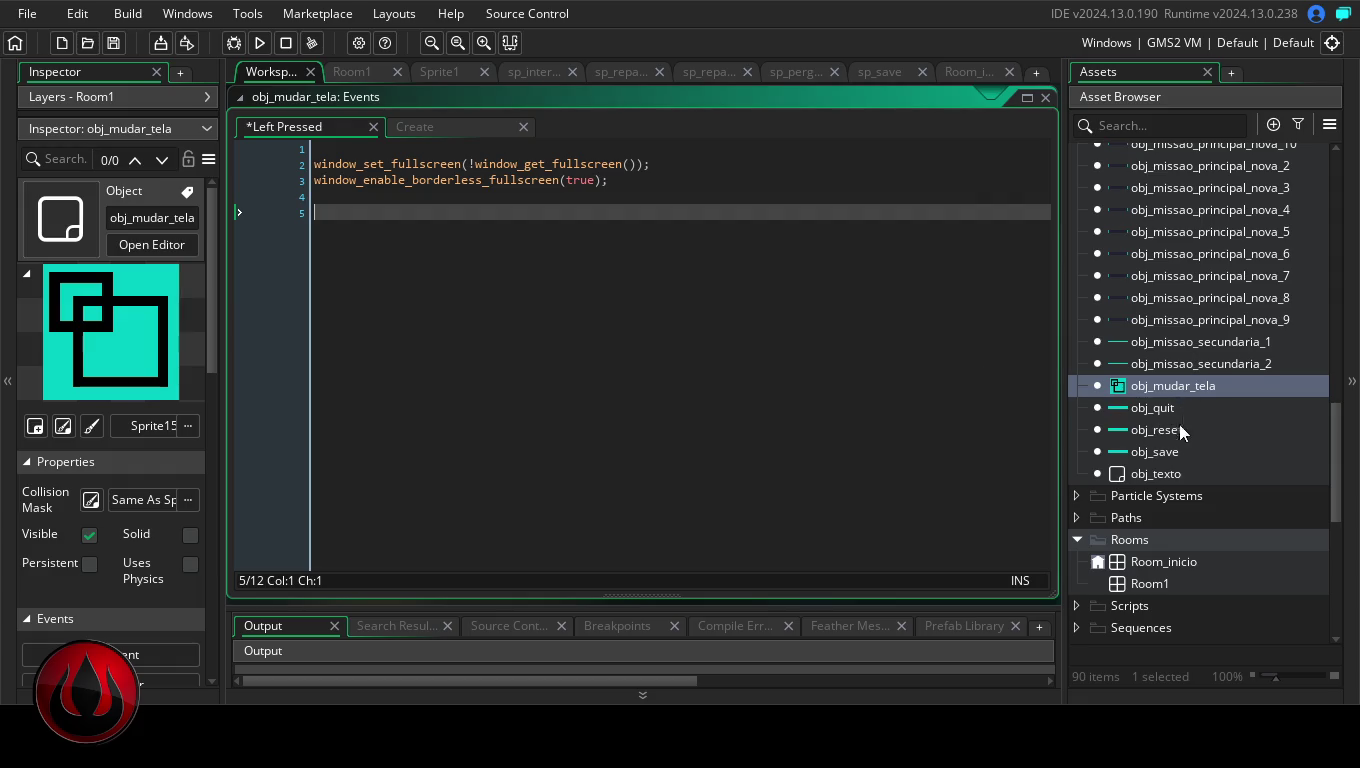
pyautogui.doubleClick(1178, 473)
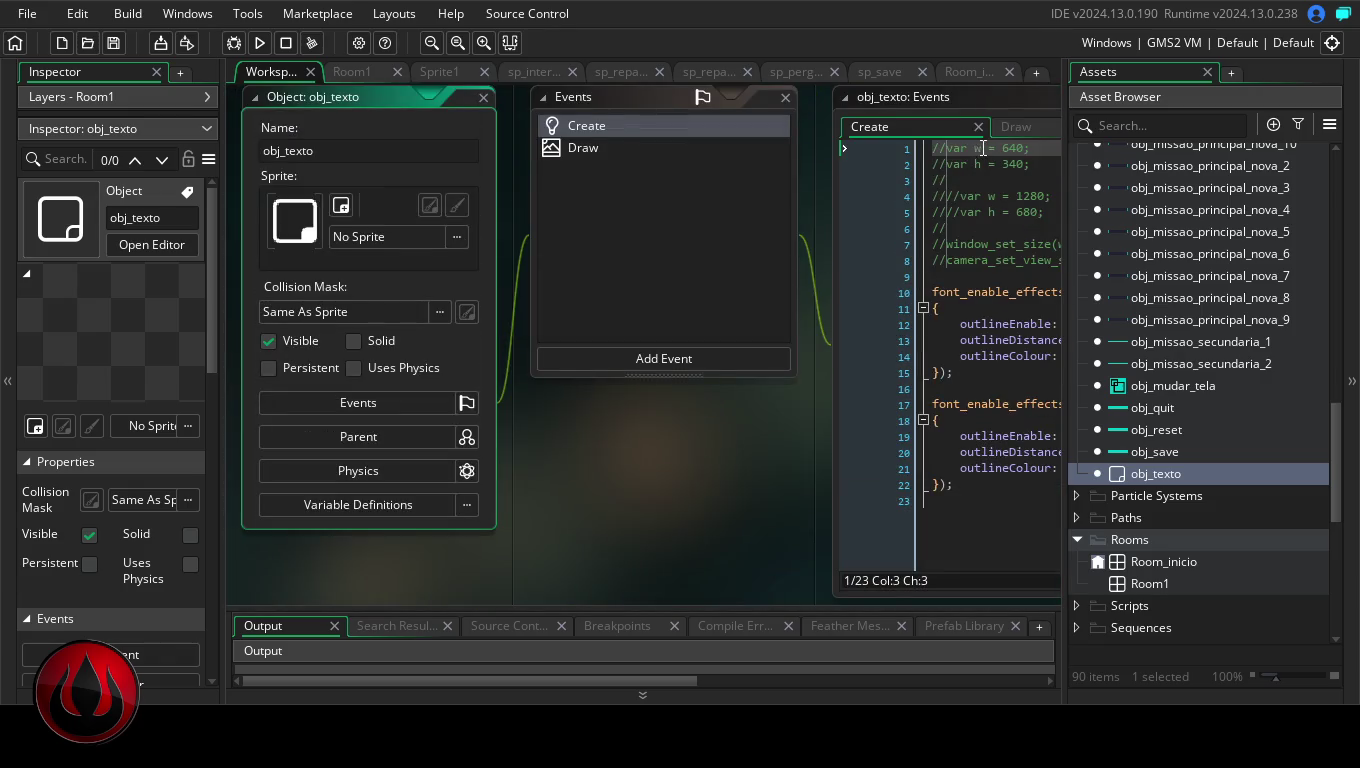
# Uncomment lines 1–8, then re-comment the 640 and 340 size lines on lines 1–2
pyautogui.moveTo(946, 262); pyautogui.dragTo(912, 142)
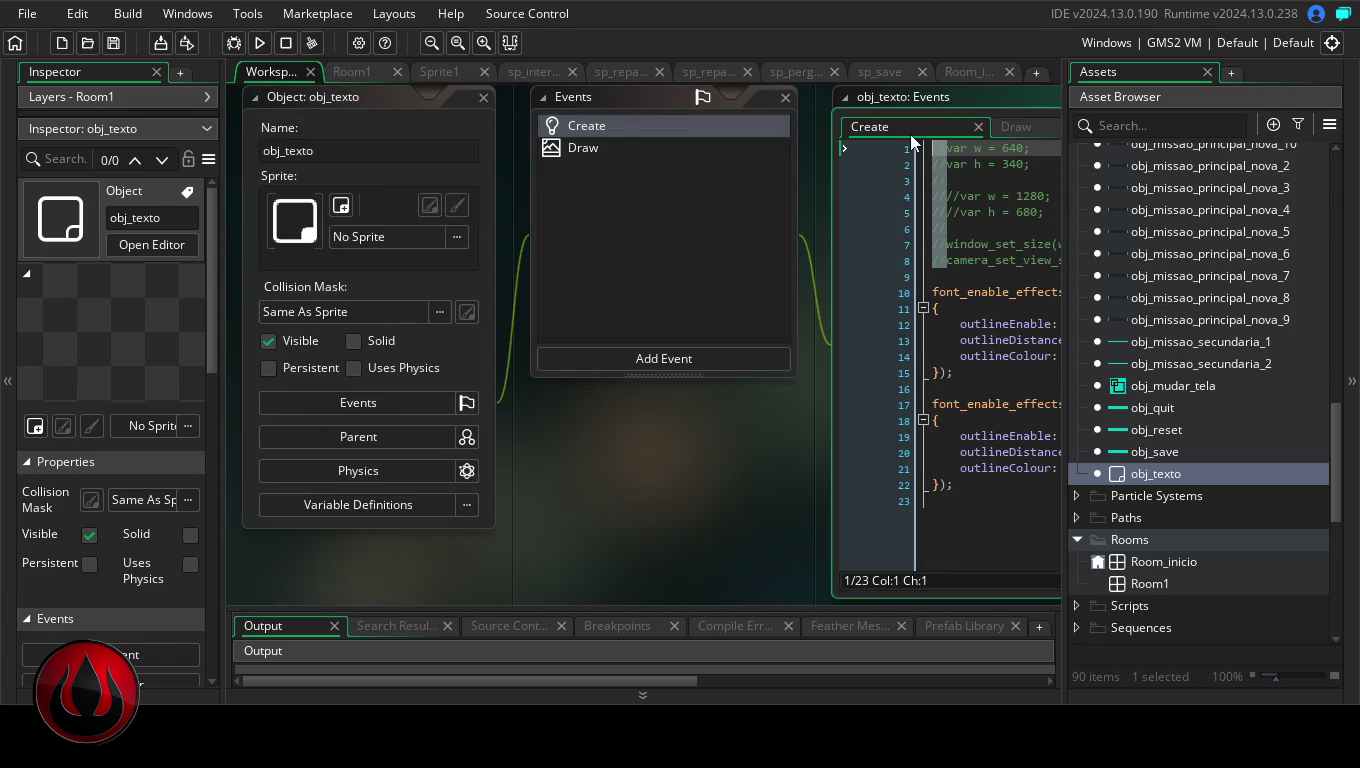
pyautogui.press('Delete')
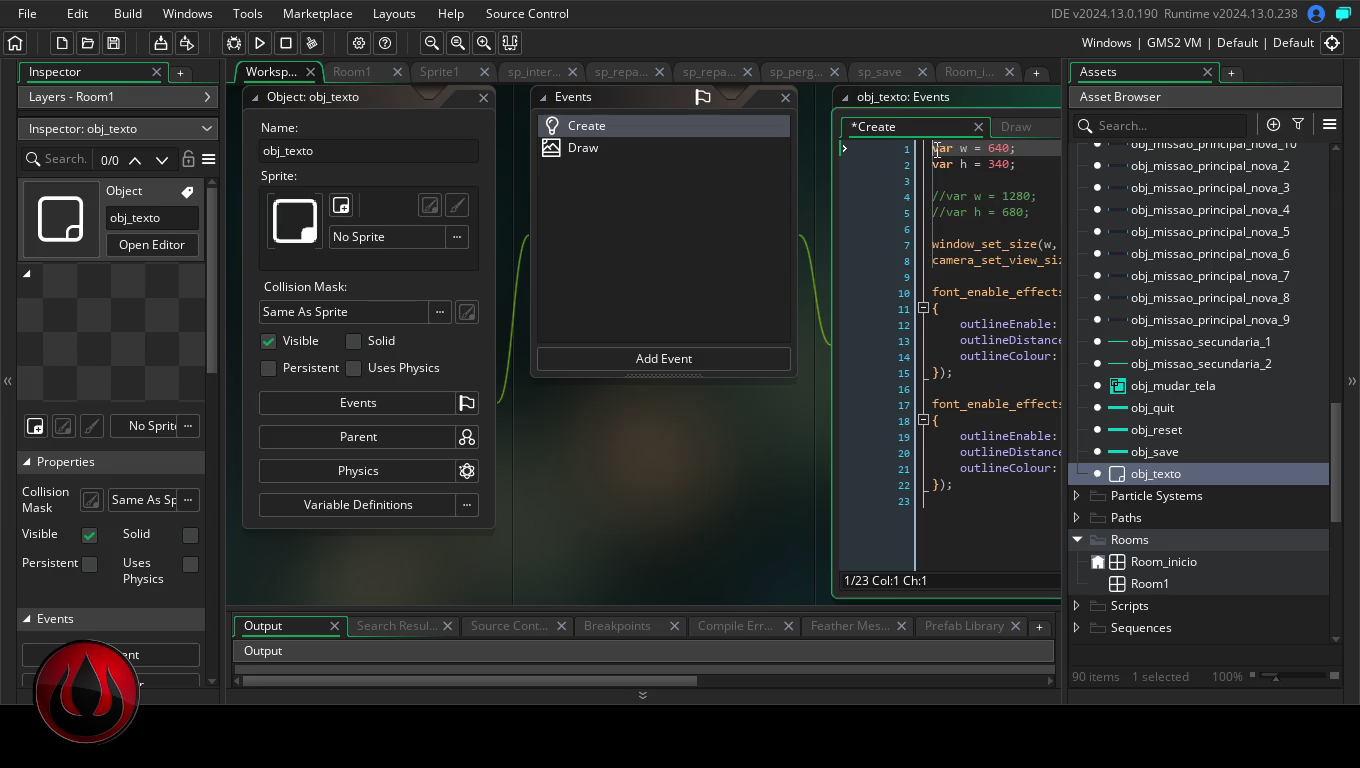
pyautogui.moveTo(933, 148); pyautogui.dragTo(935, 165)
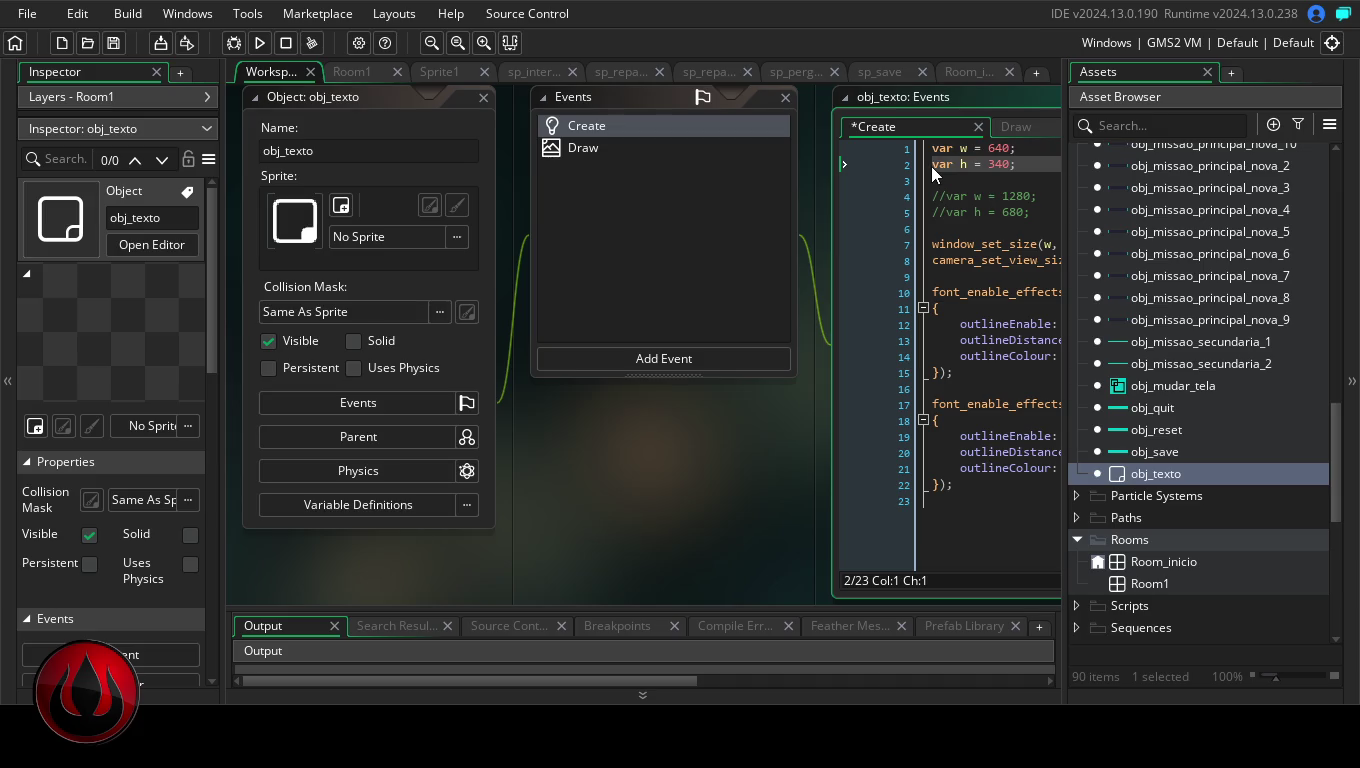
pyautogui.click(932, 148)
pyautogui.hotkey('alt', 'shift', 'Down')
pyautogui.write('//')
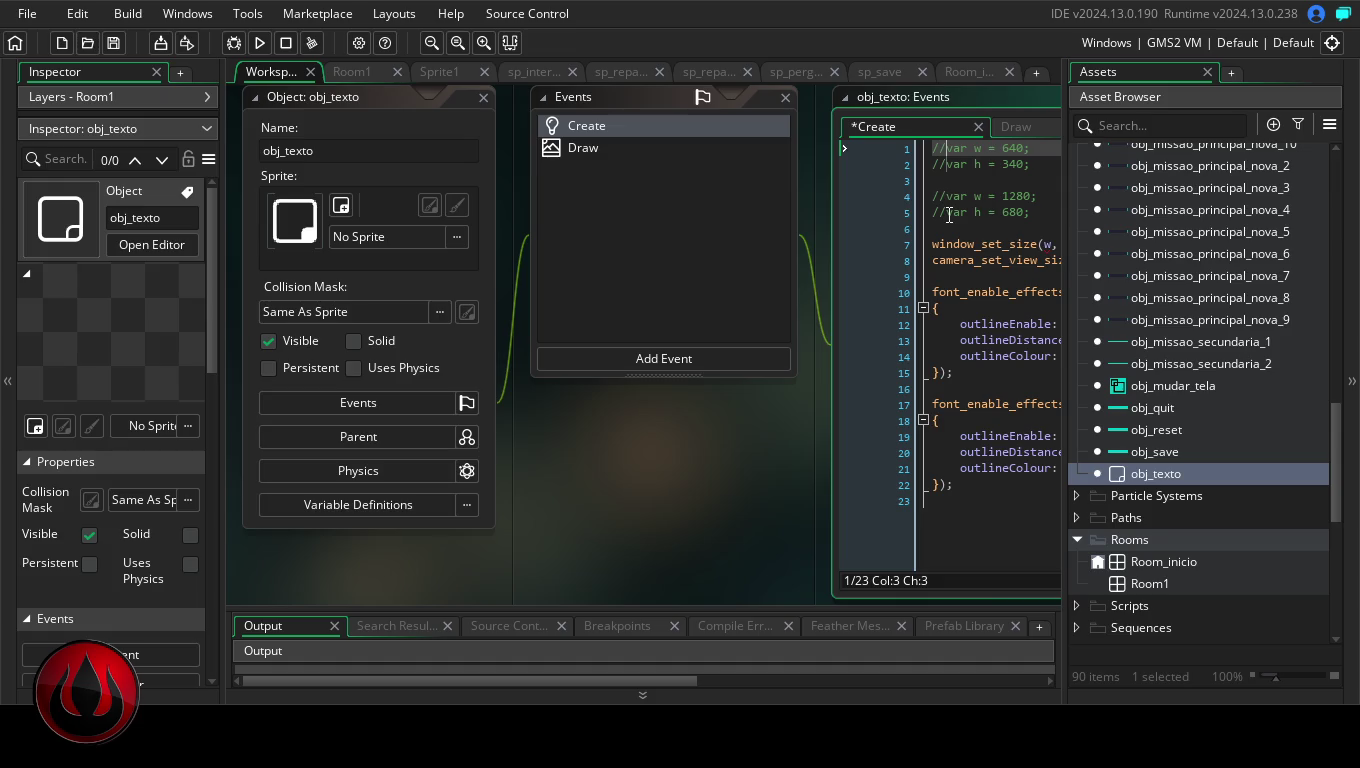
# Remove the // from lines 4–5 so the 1280×680 size is active
pyautogui.doubleClick(1009, 97)
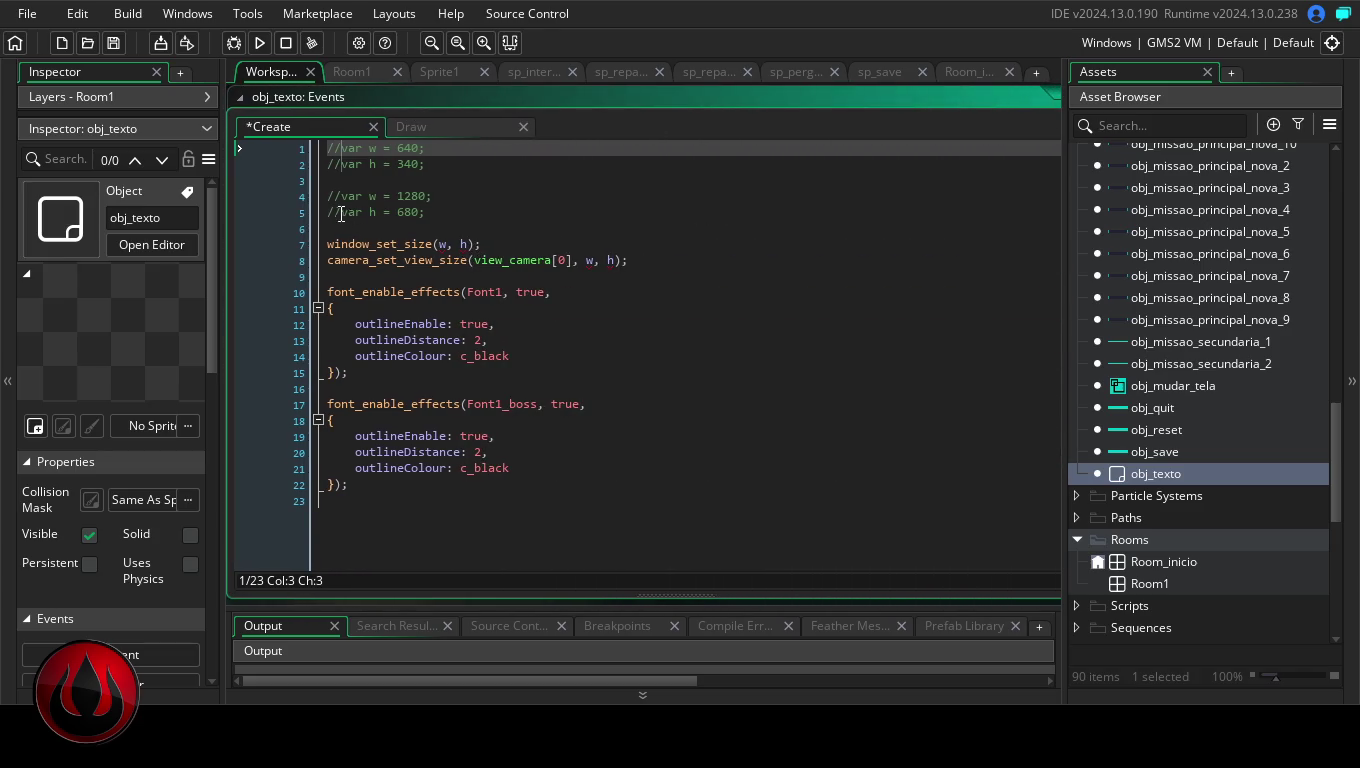
pyautogui.click(338, 213)
pyautogui.click(326, 193)
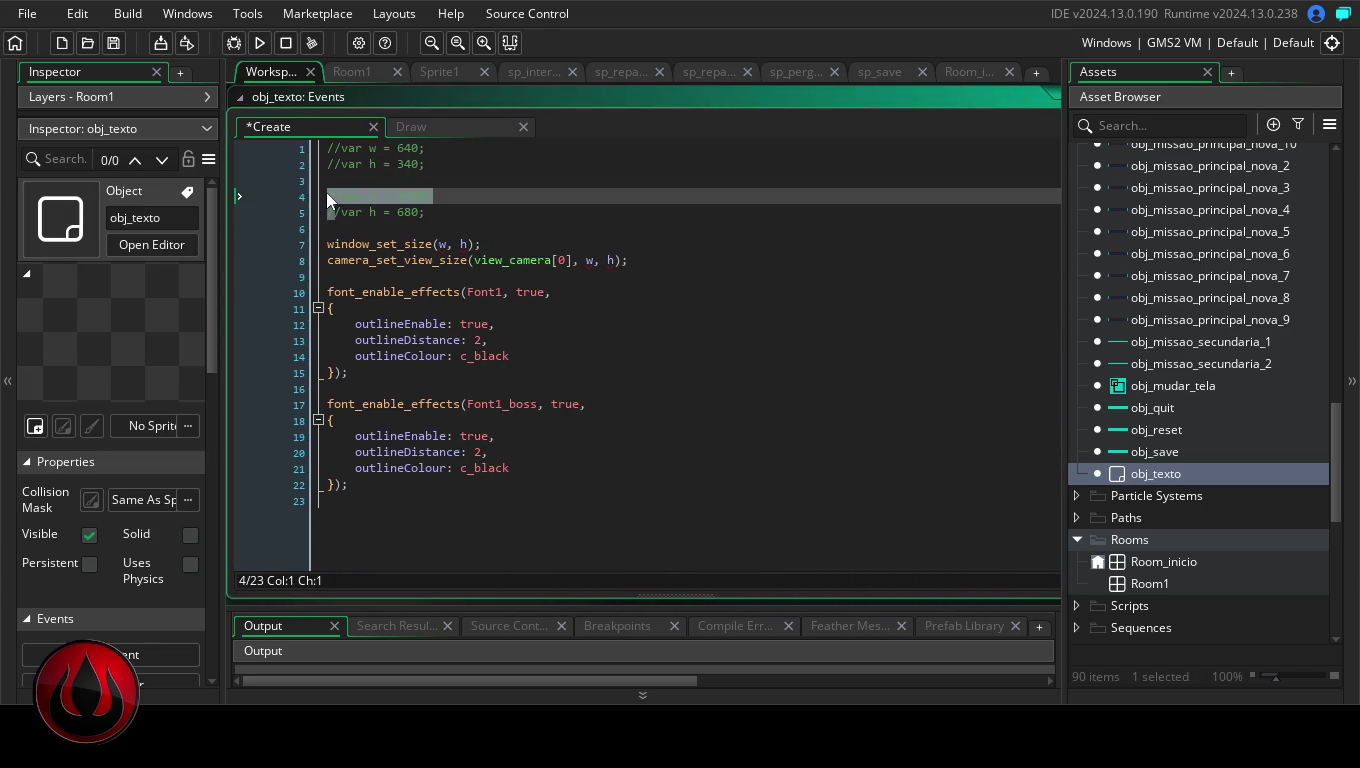
pyautogui.moveTo(332, 197); pyautogui.dragTo(332, 213)
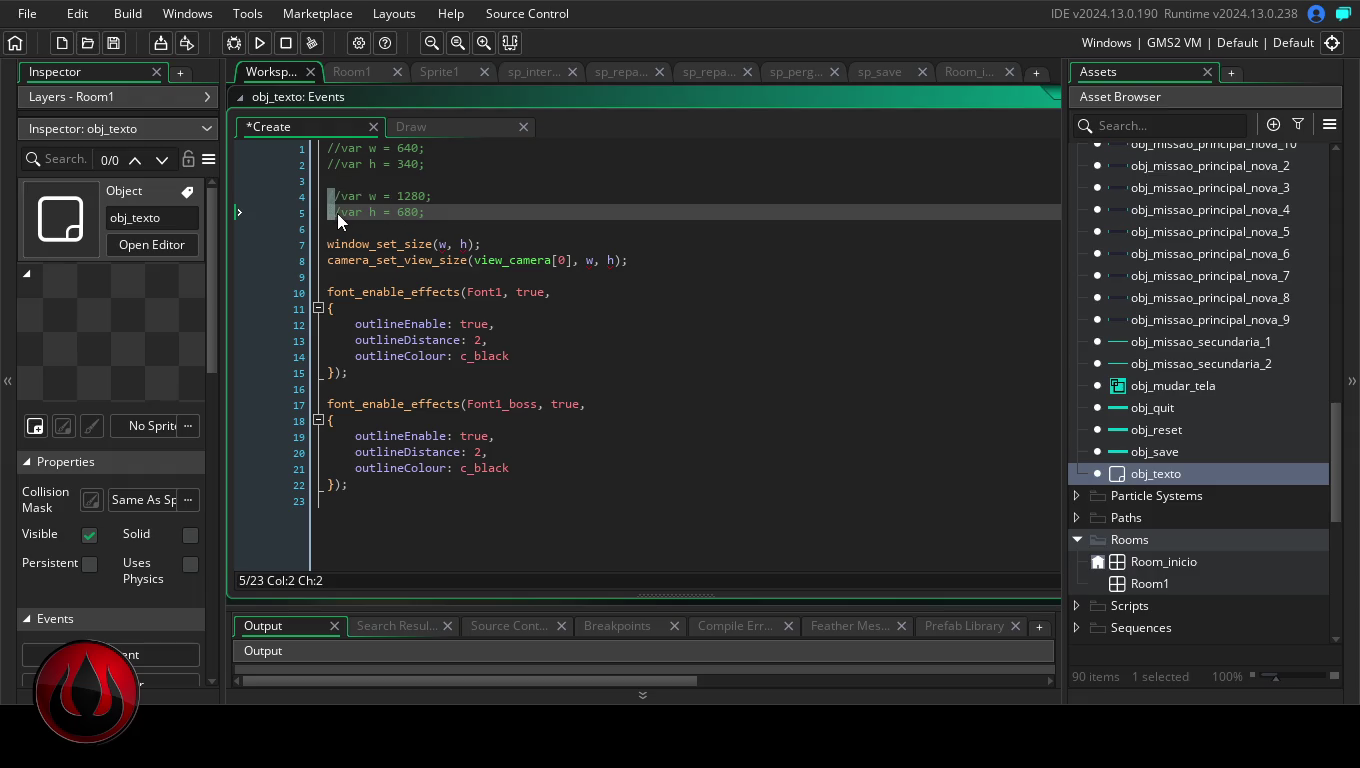
pyautogui.press('Delete')
pyautogui.press('Delete')
pyautogui.click(575, 222)
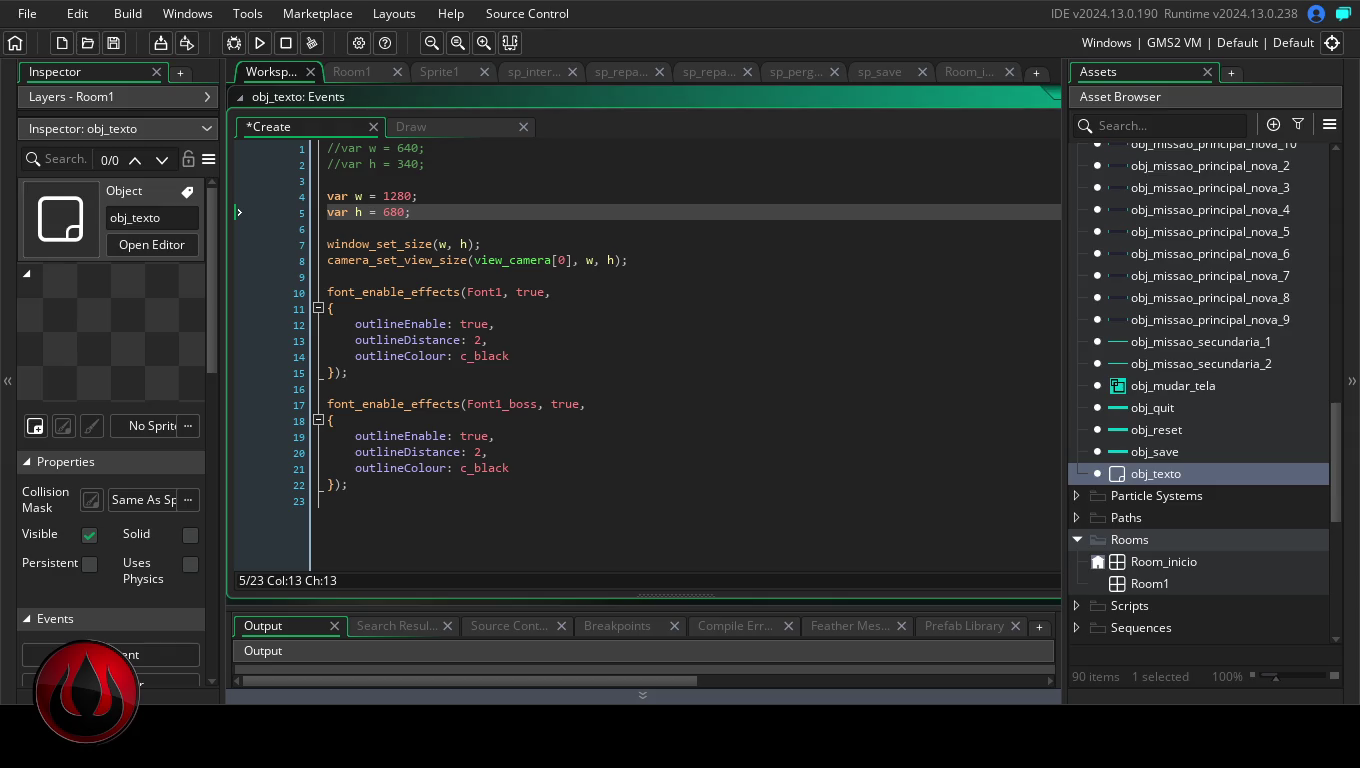
# Comment out lines 1–8 of obj_texto's Create event with Ctrl+K, keeping only the font outlines active
pyautogui.click(589, 327)
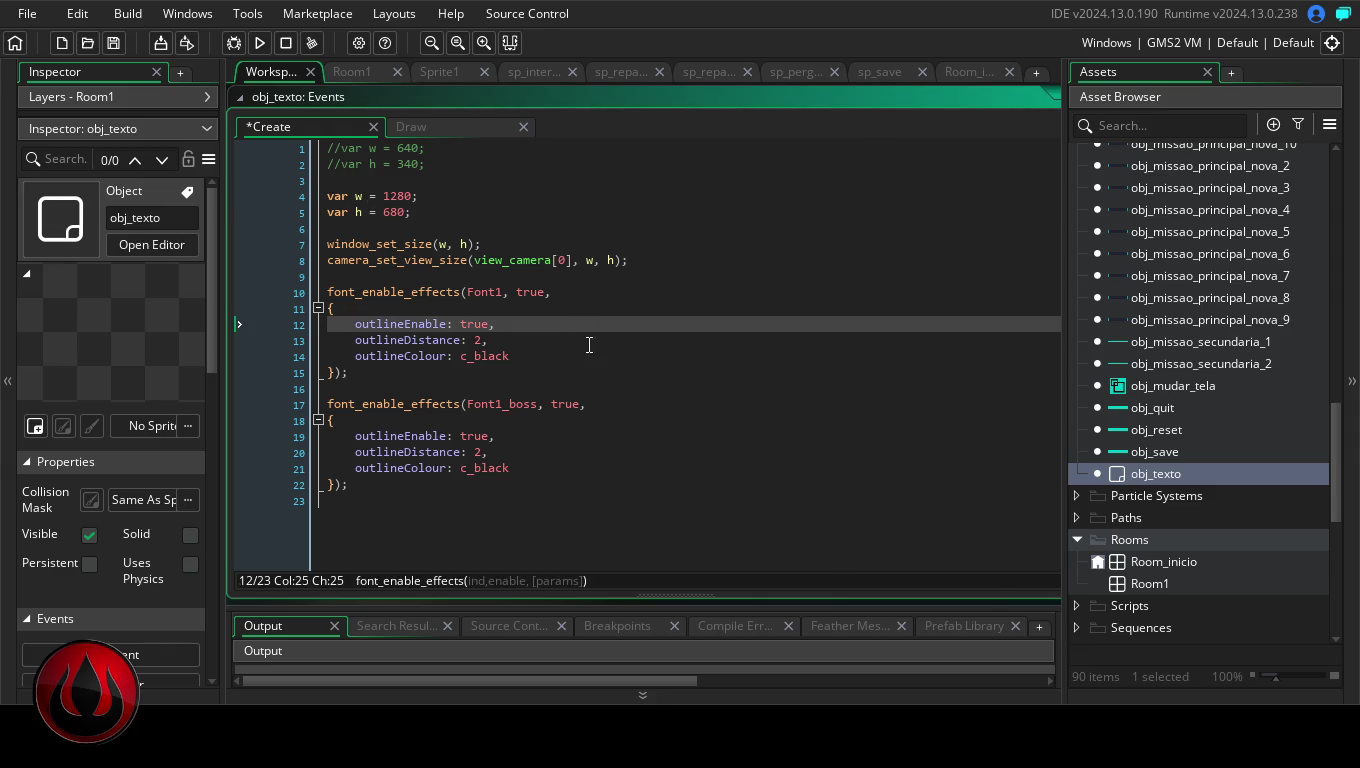
pyautogui.click(329, 260)
pyautogui.click(328, 195)
pyautogui.click(326, 163)
pyautogui.press('Up')
pyautogui.hotkey('ctrl', 'k')
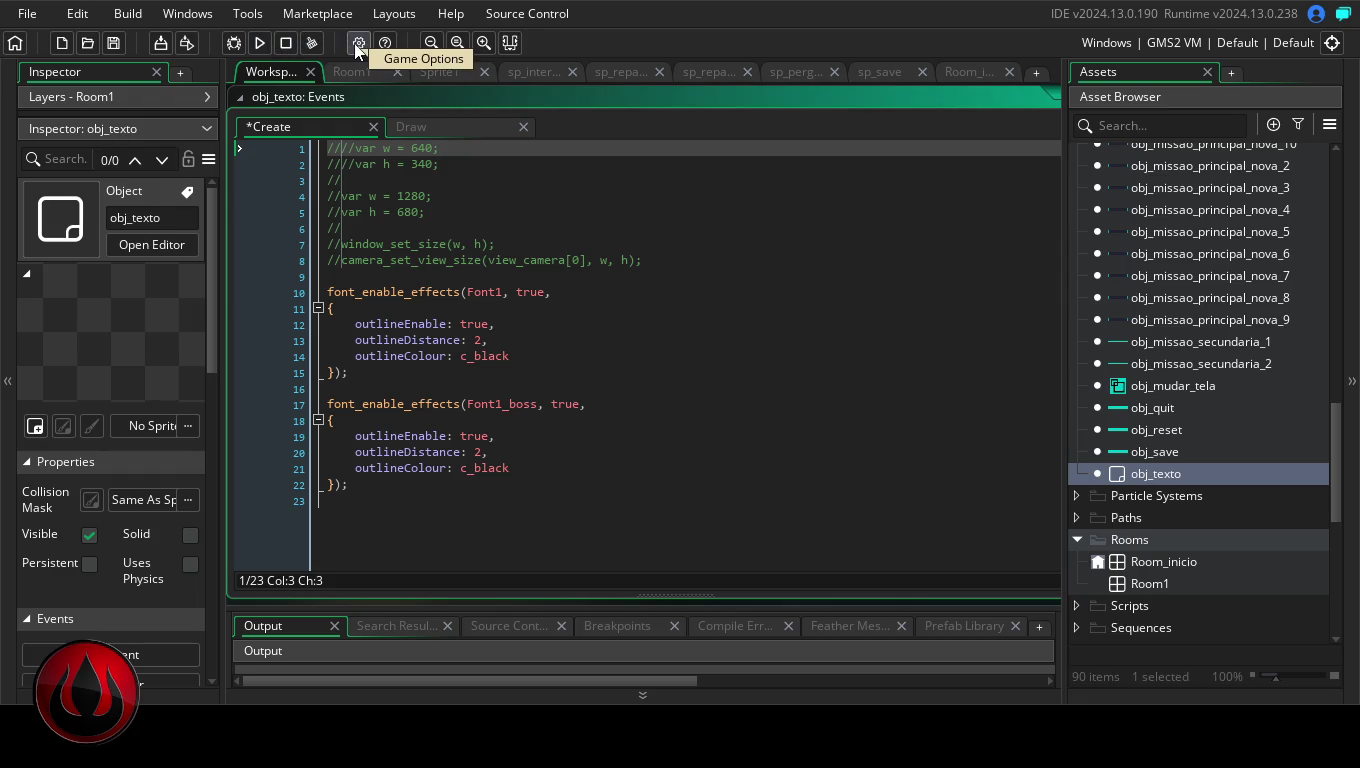
pyautogui.click(359, 49)
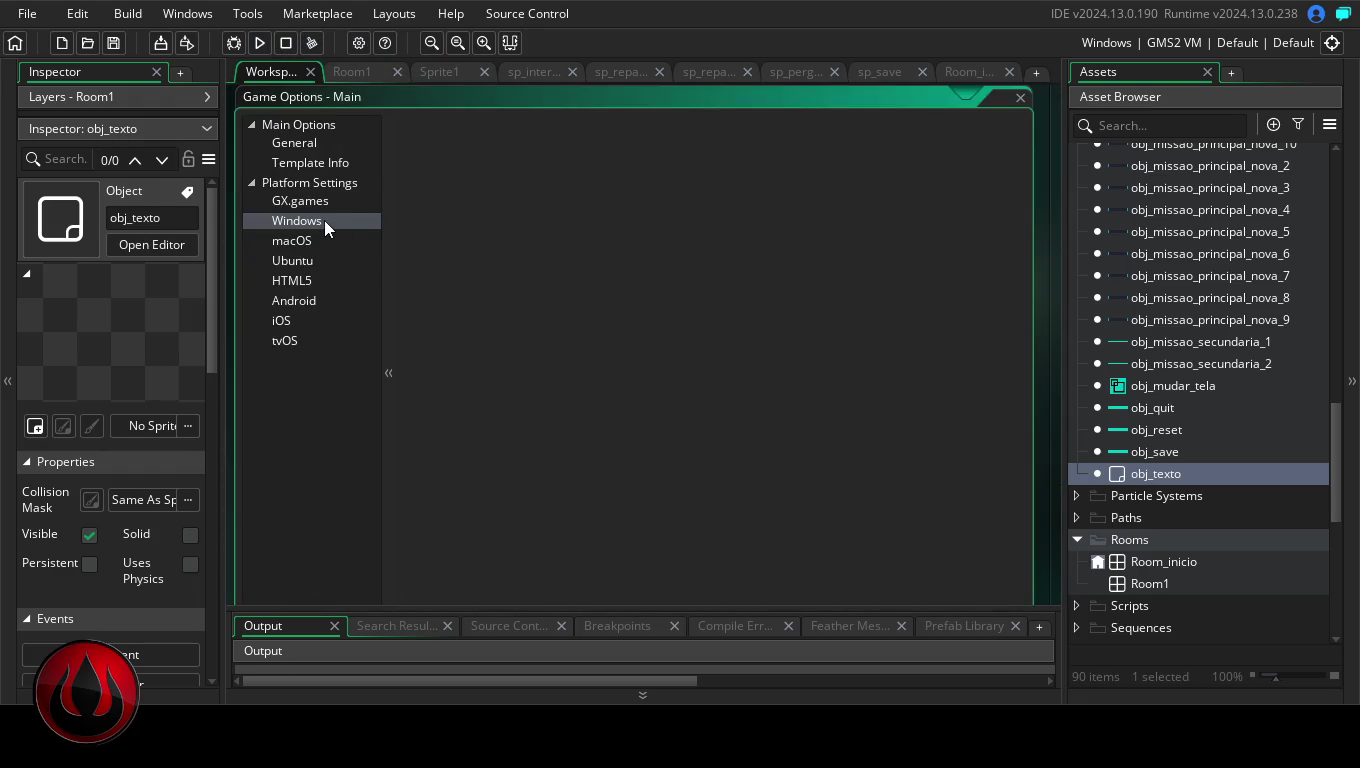
# Review the Windows Graphics options, with start fullscreen and window resizing enabled, and apply them
pyautogui.click(324, 220)
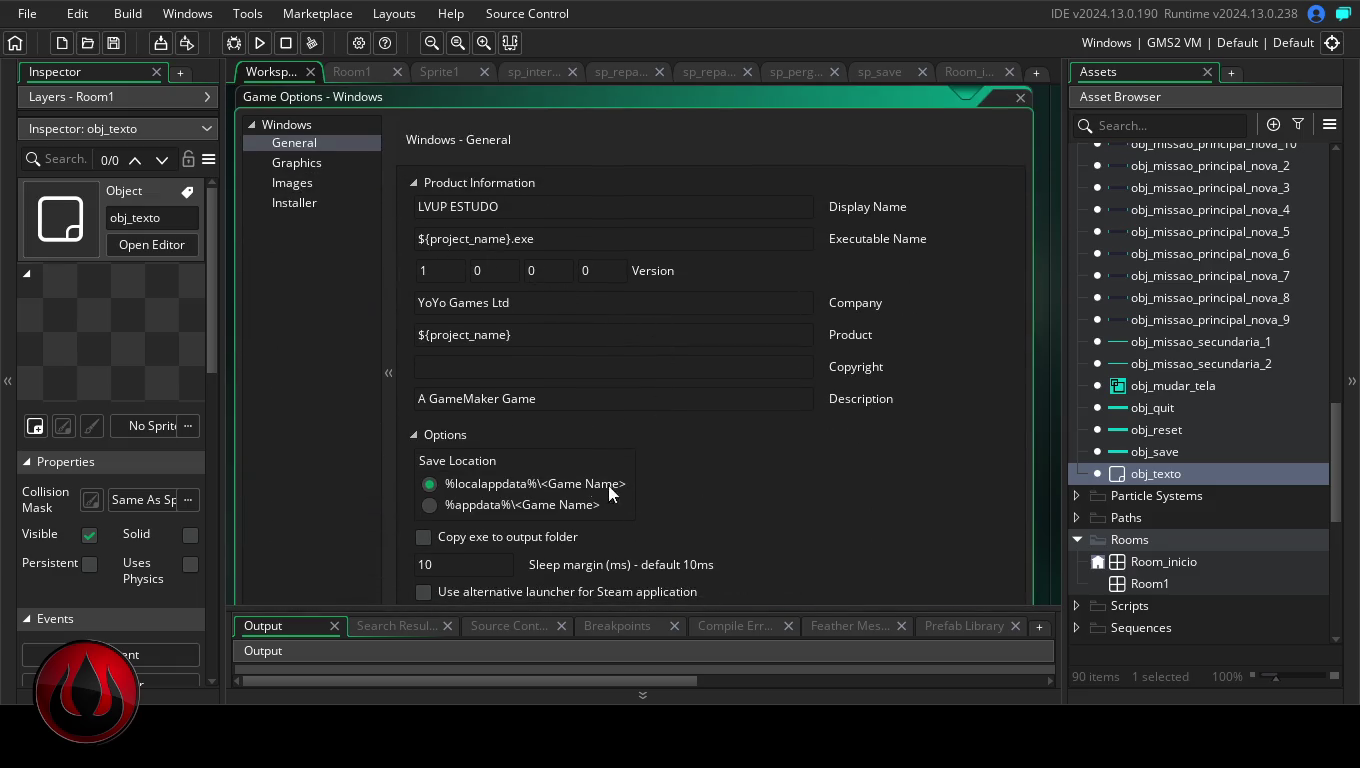
pyautogui.click(310, 164)
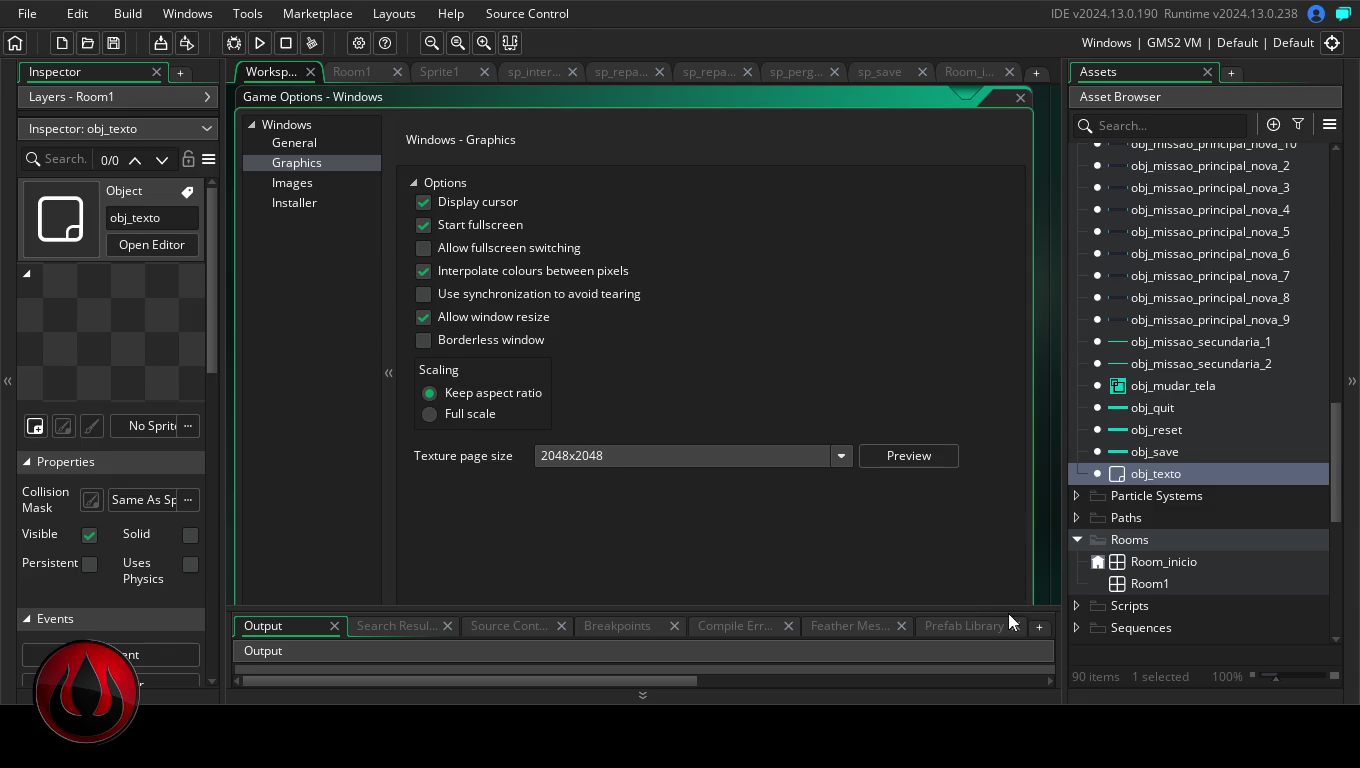
pyautogui.moveTo(1002, 605); pyautogui.dragTo(999, 688)
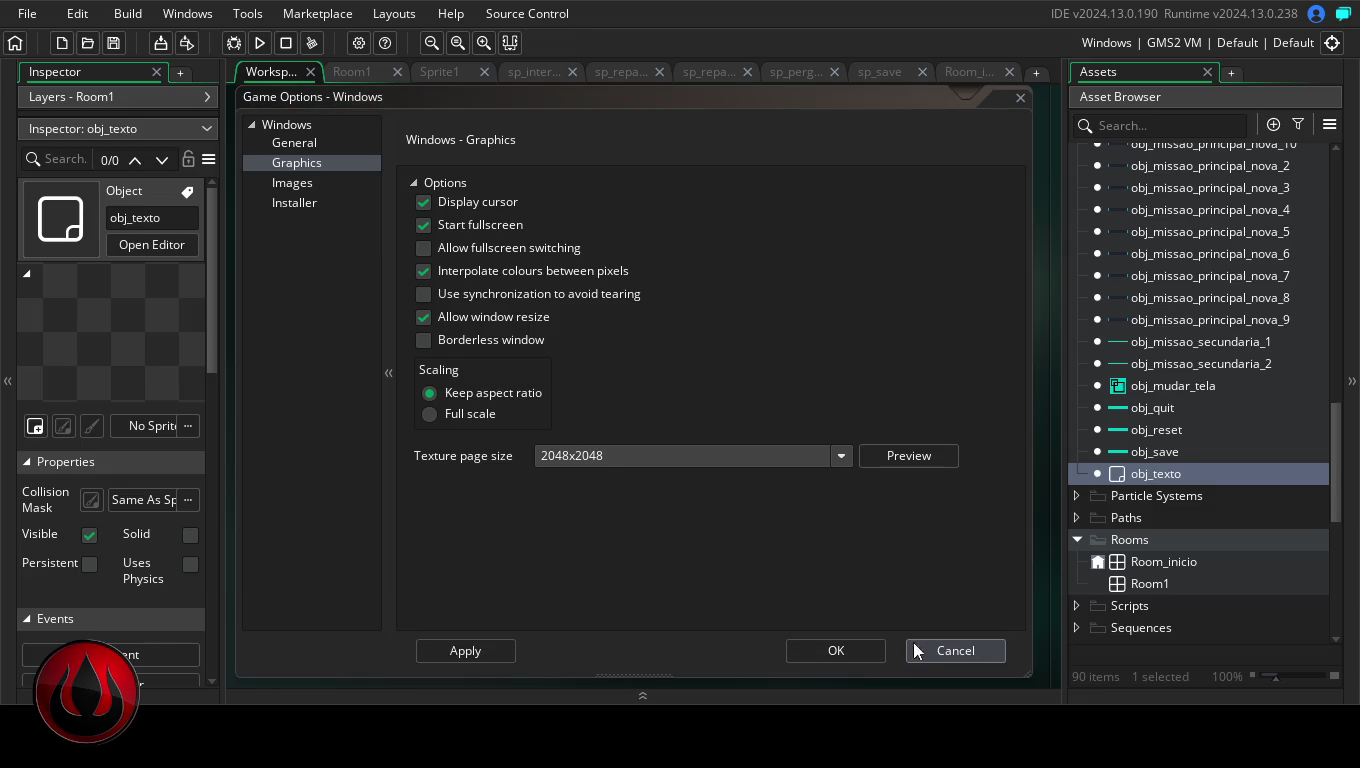
pyautogui.click(468, 651)
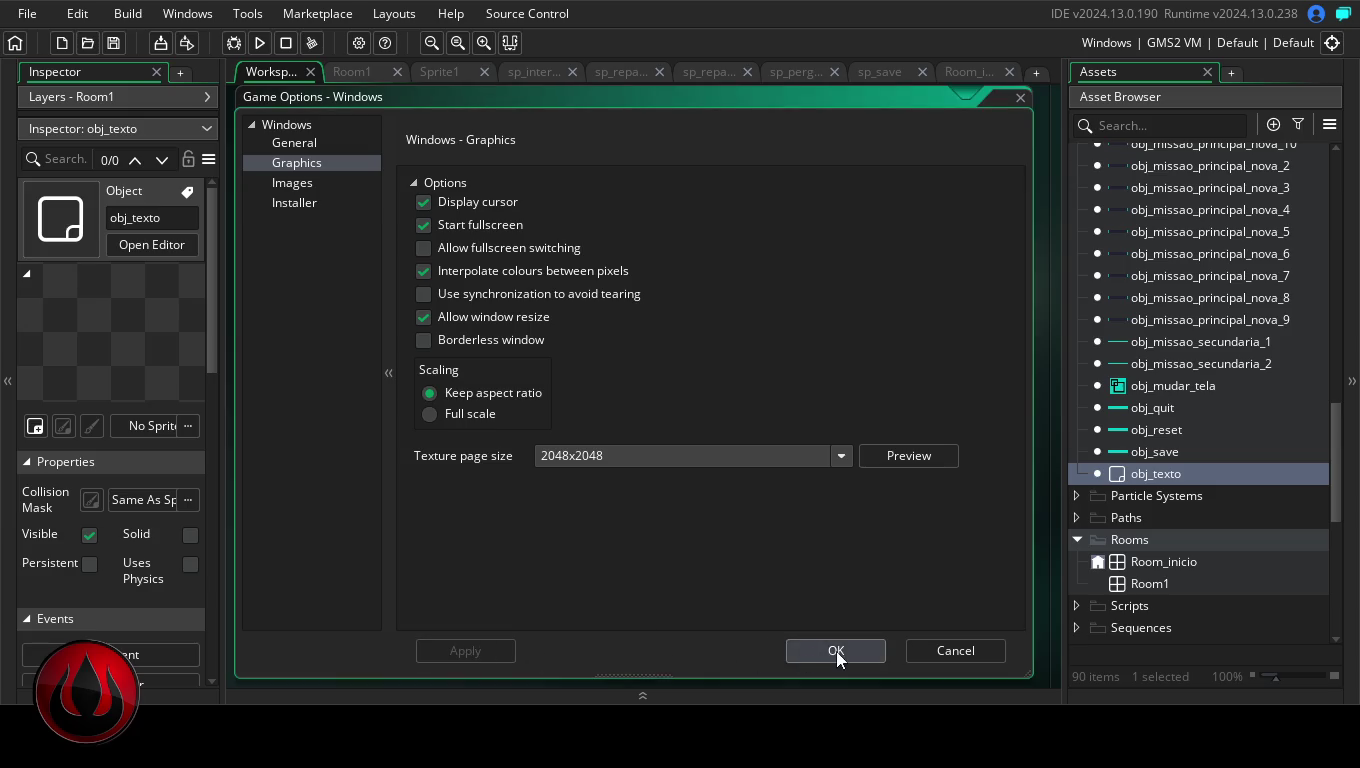
pyautogui.click(259, 43)
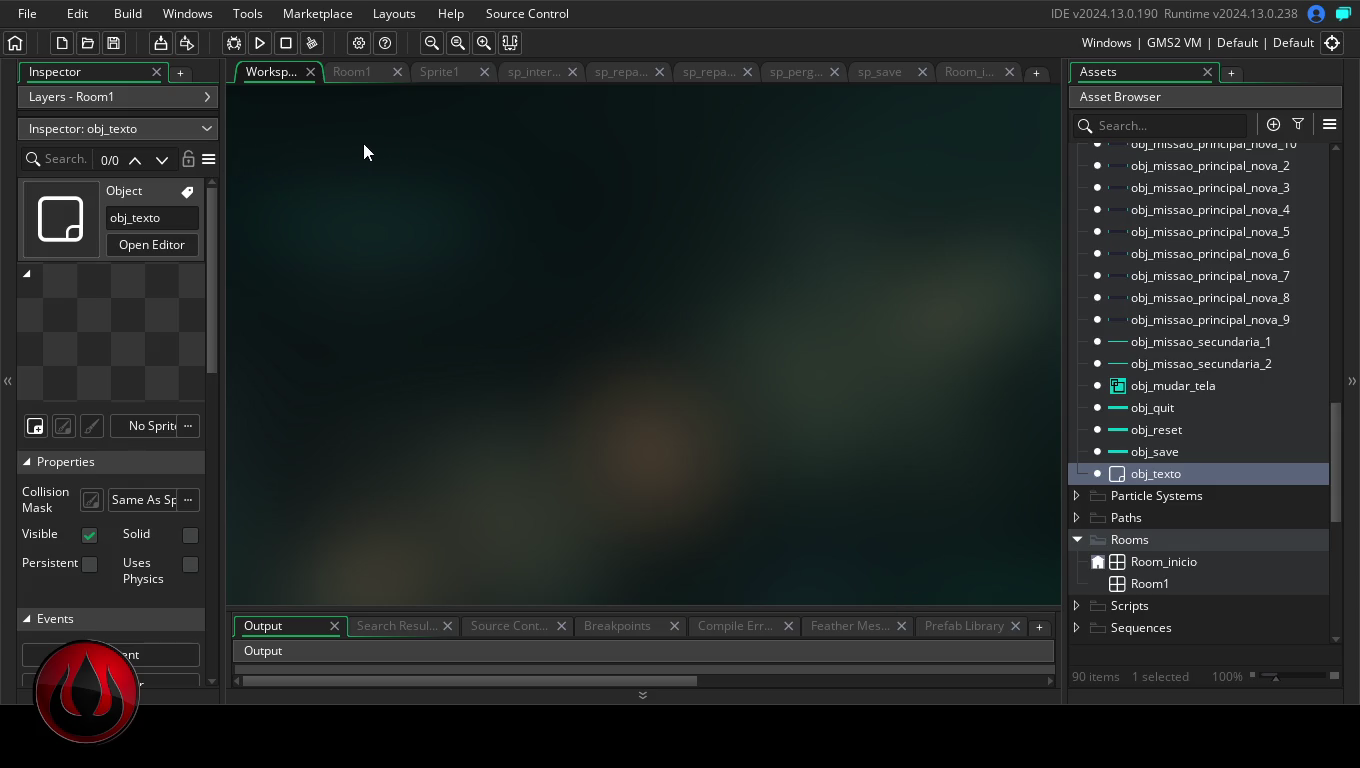
# Save the project from the File menu and start creating a standalone executable
pyautogui.click(22, 12)
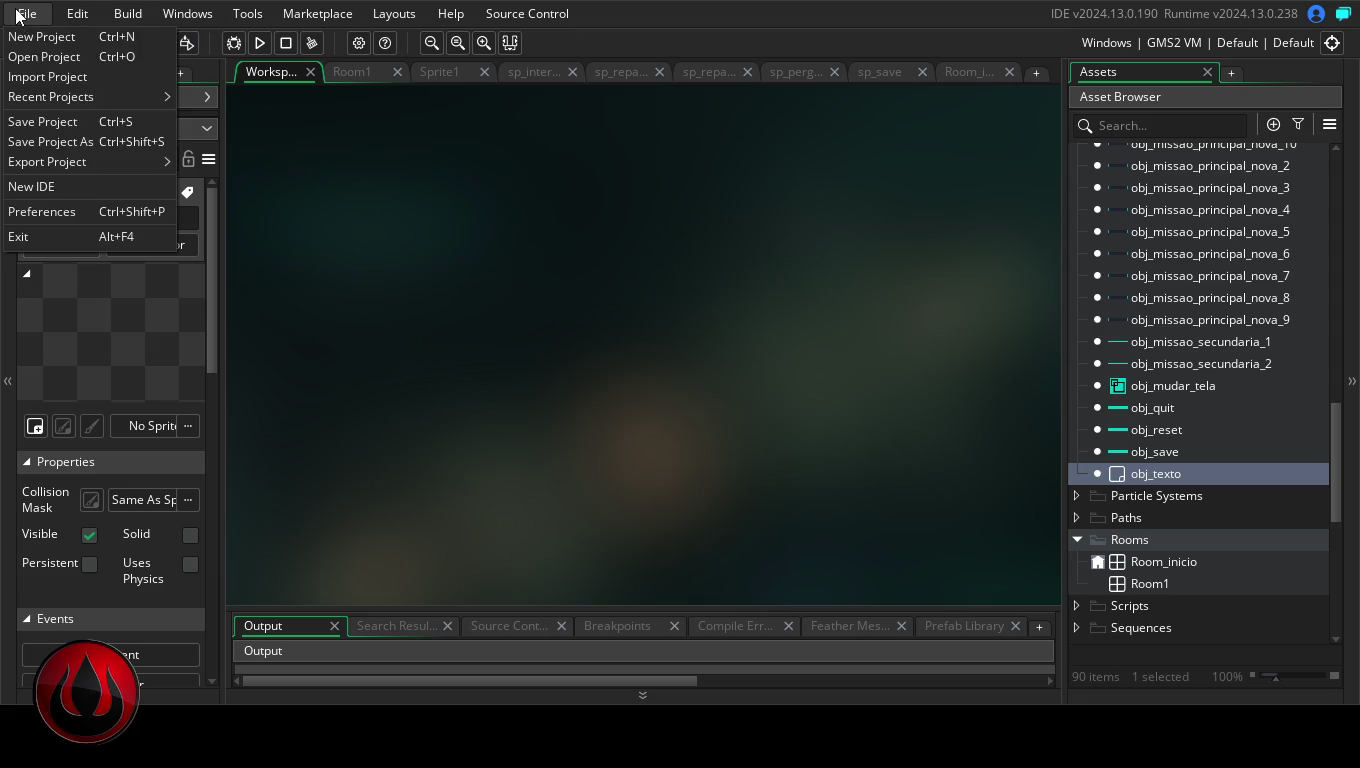
pyautogui.click(53, 120)
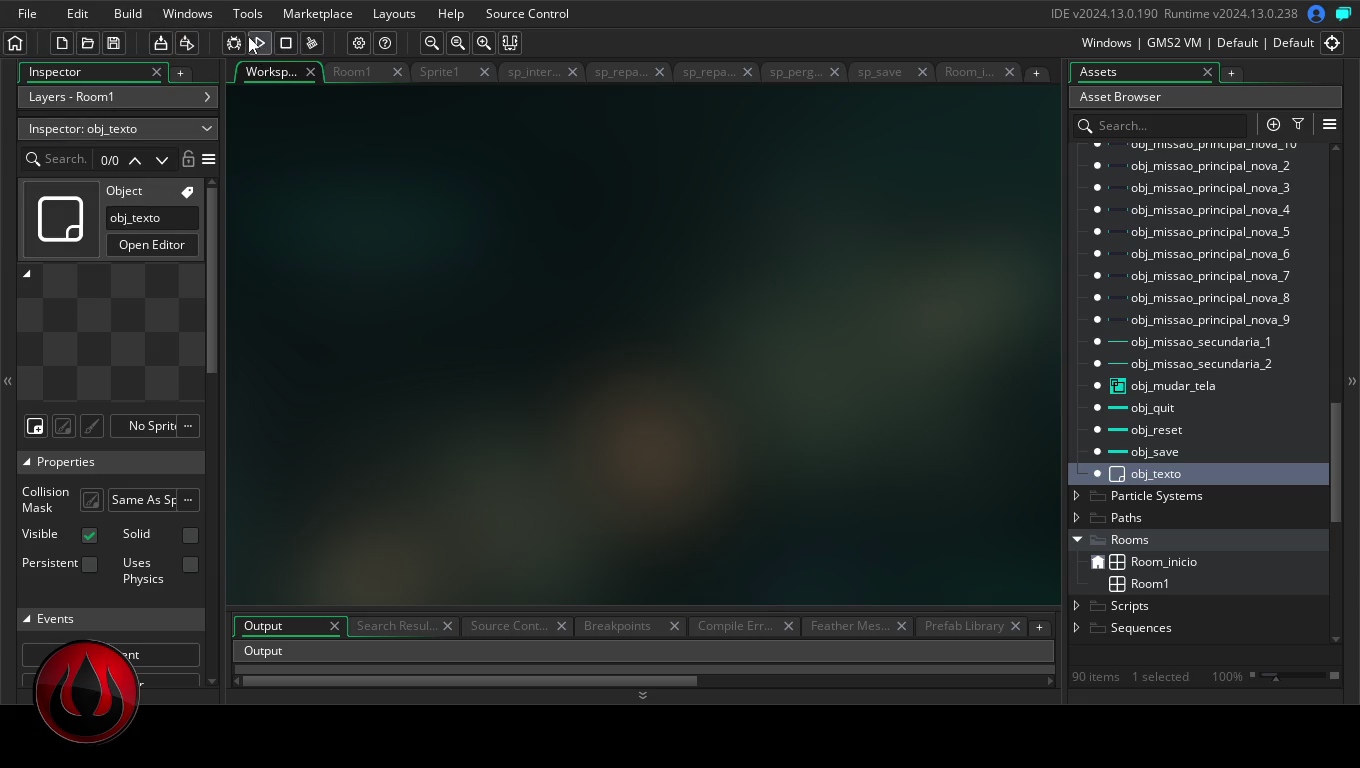
pyautogui.click(161, 42)
# Package the game as a zip executable, then switch the running game from fullscreen to windowed
pyautogui.click(683, 326)
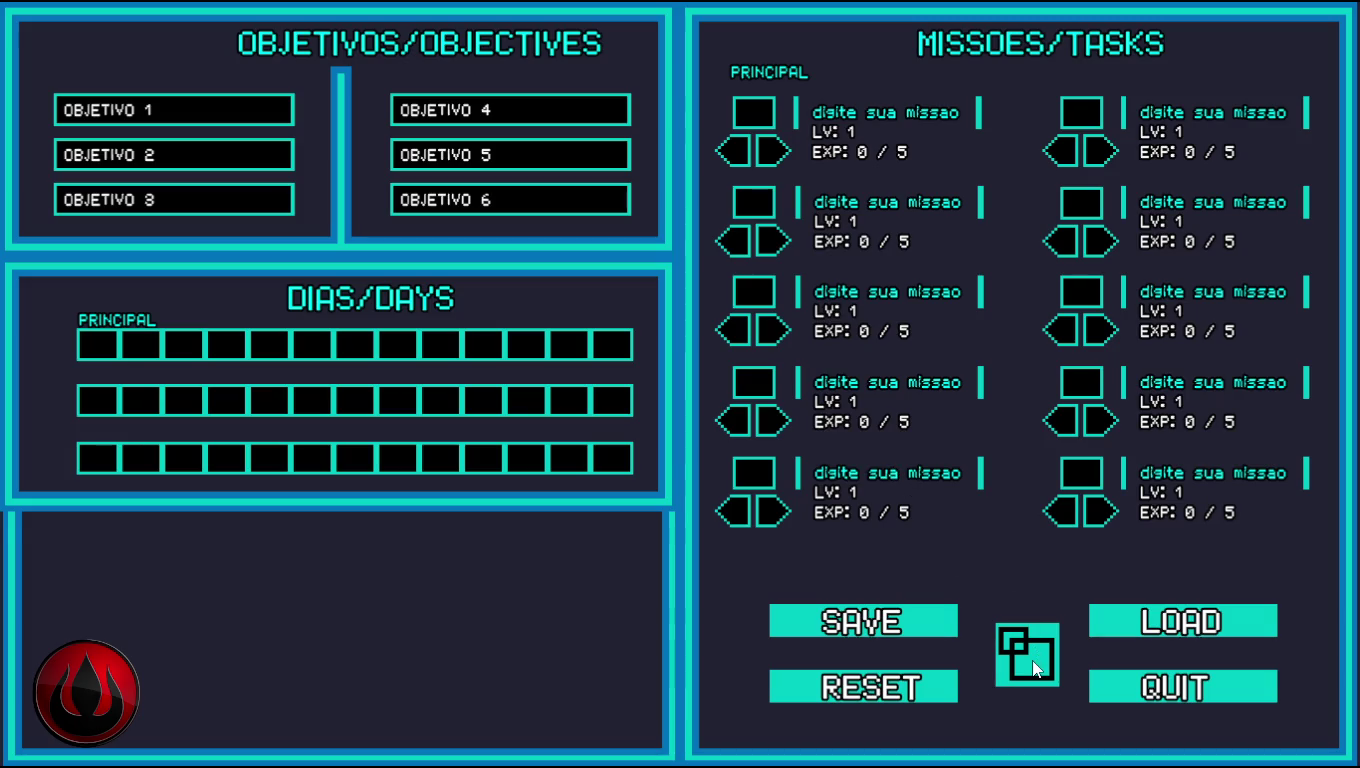
pyautogui.click(1031, 660)
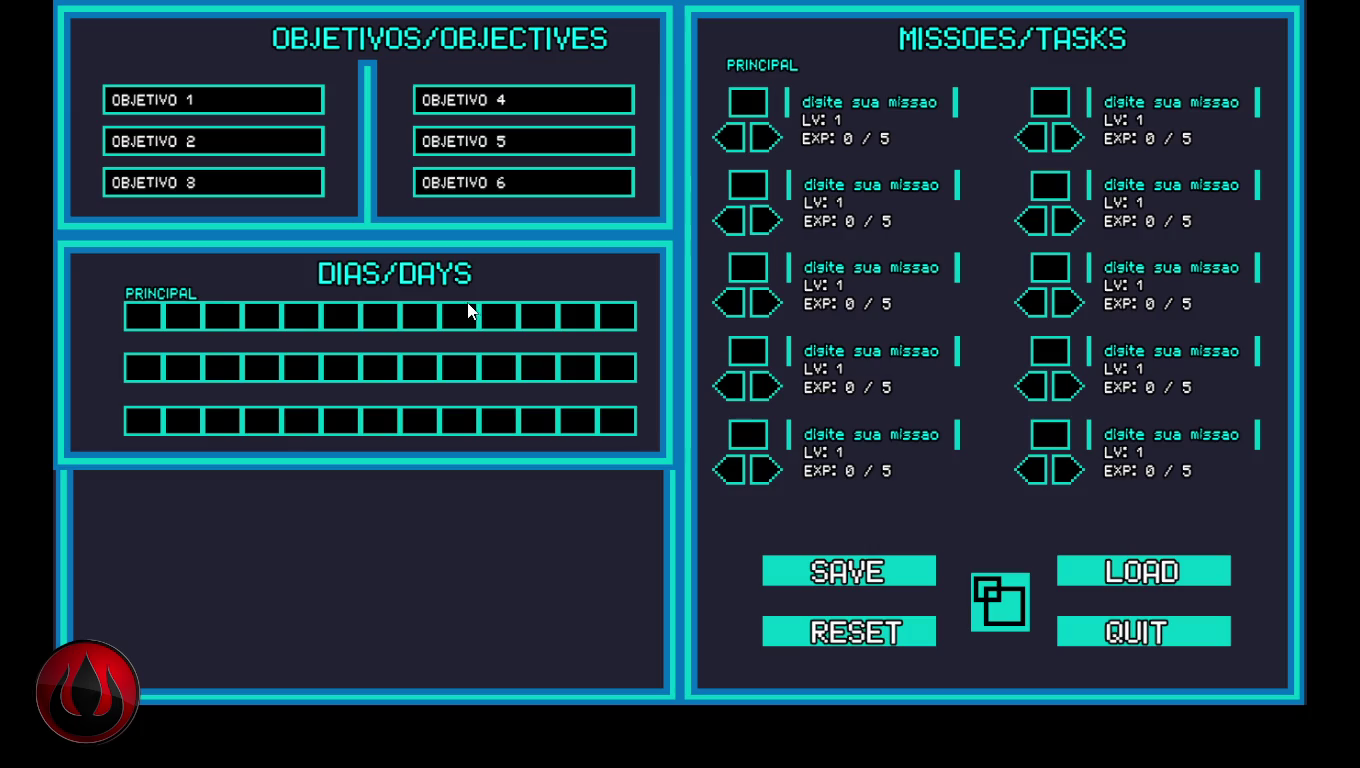
# Name the first principal task 'LER 1H POR DIA'
pyautogui.press('Return')
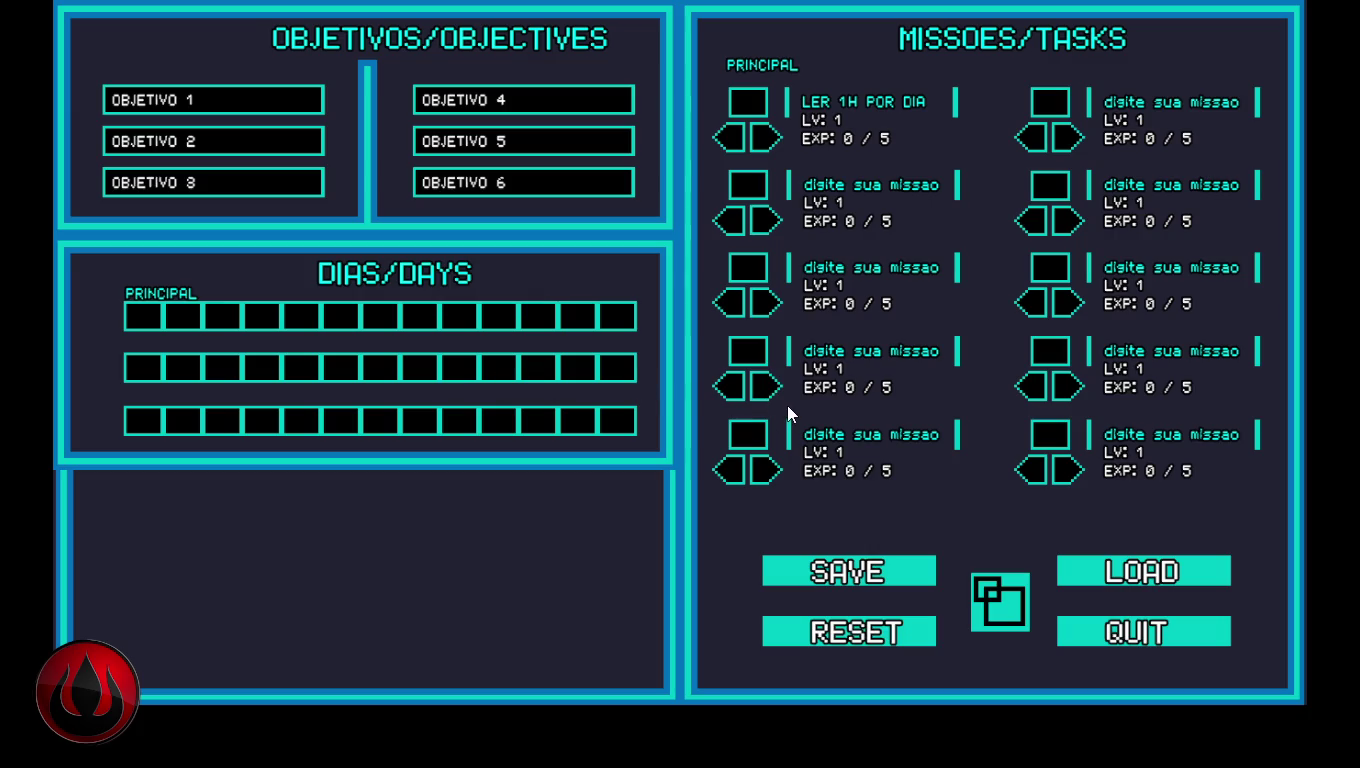
# Name the next left-column tasks TREINAR 30 MIN, CRIAR UM PROJETO NOVO, ESTUDAR MECANICA QUANTICA and MATEMATICA
pyautogui.write('TREINAR 30 MIN')
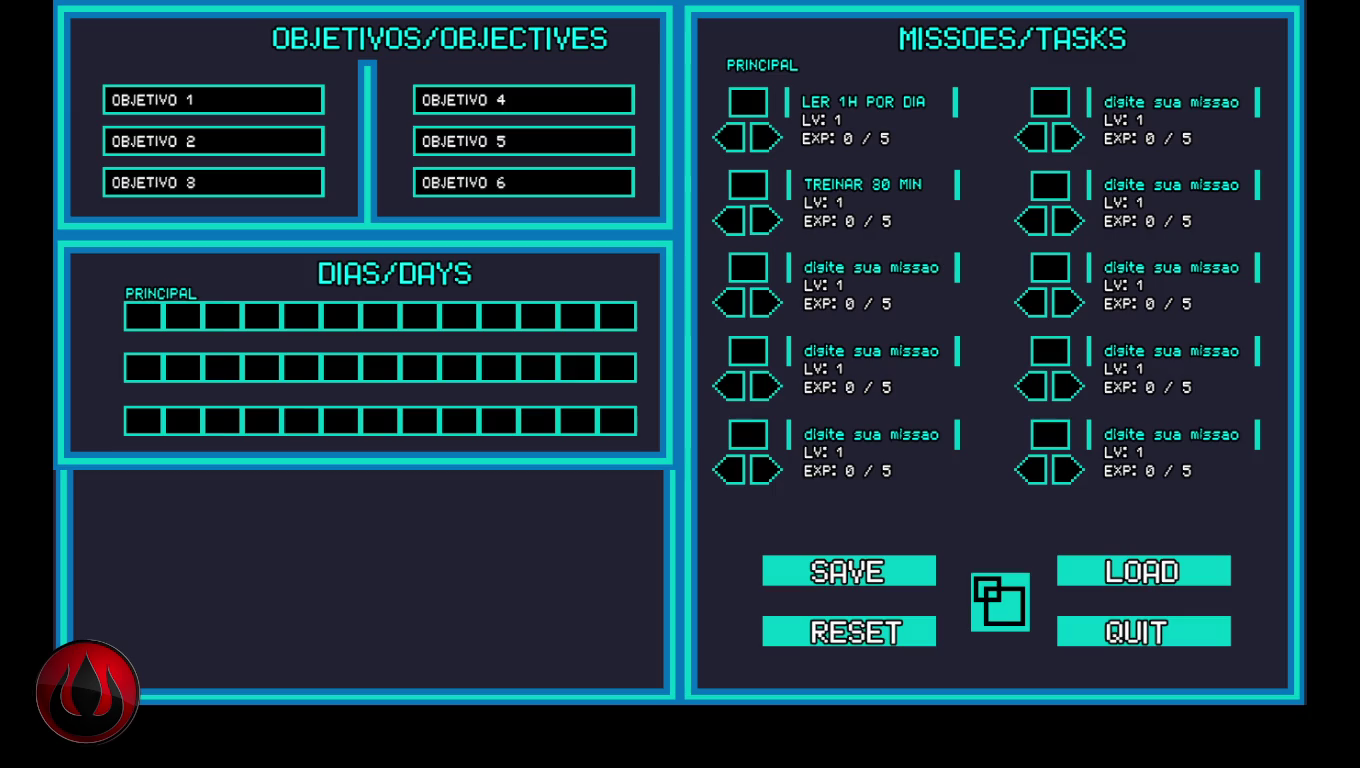
pyautogui.write('CRIAR UM PROJETO NOVO')
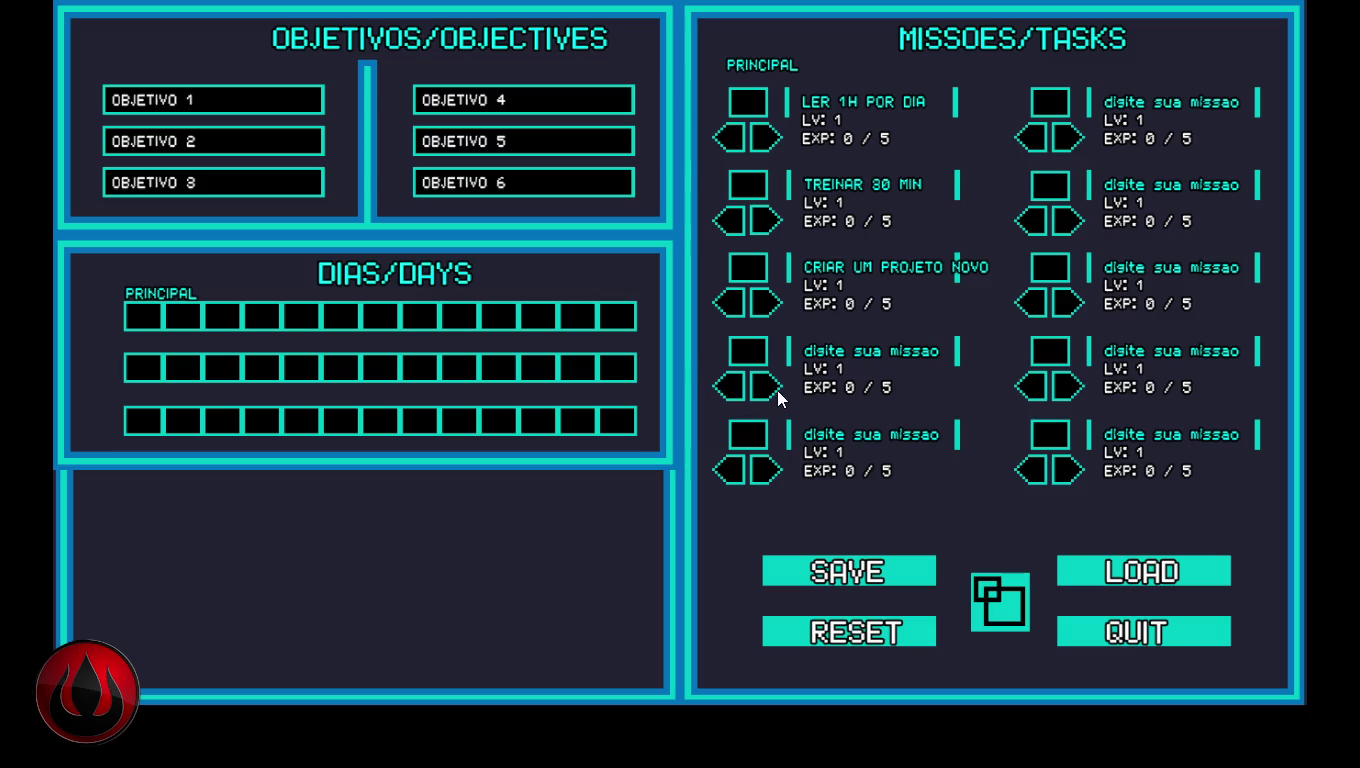
pyautogui.write('ESTUDAAAR MECANICA QUANTICA')
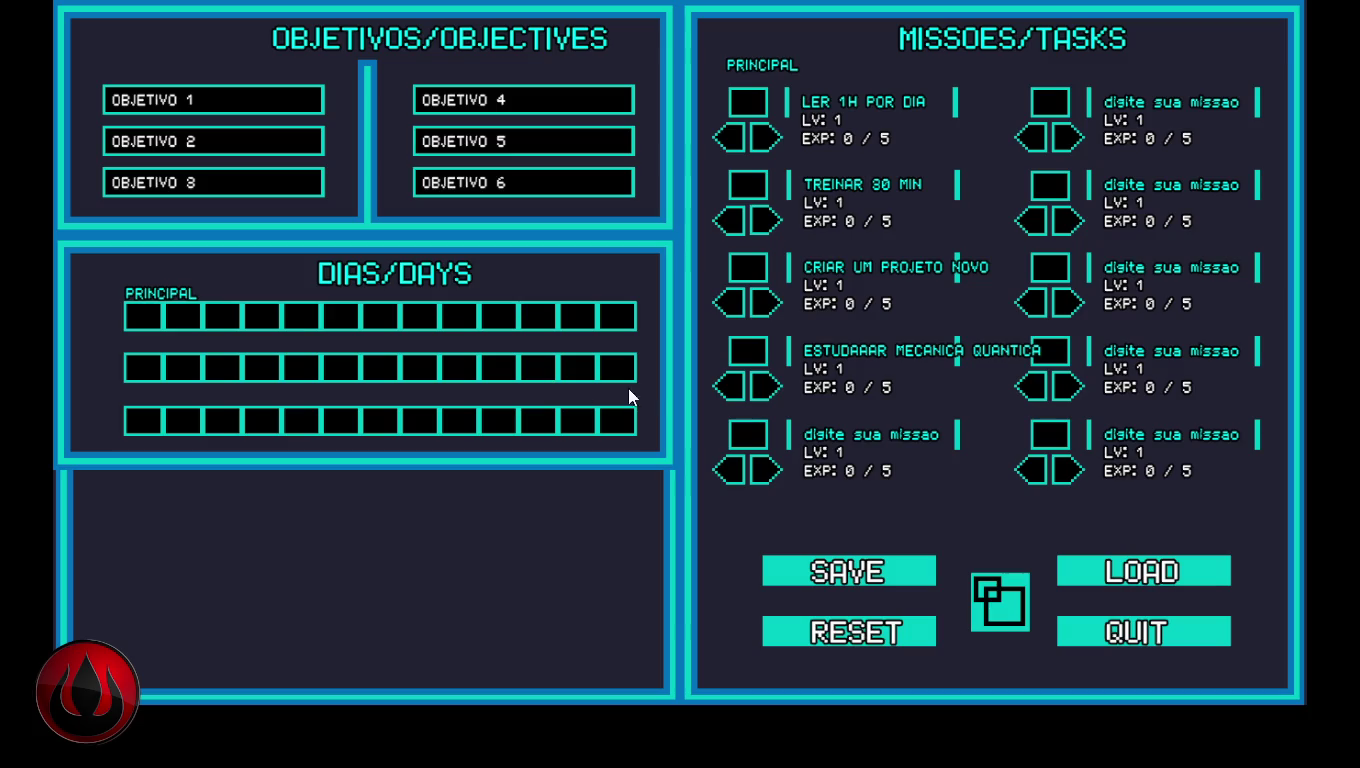
pyautogui.press('BackSpace')
pyautogui.press('BackSpace')
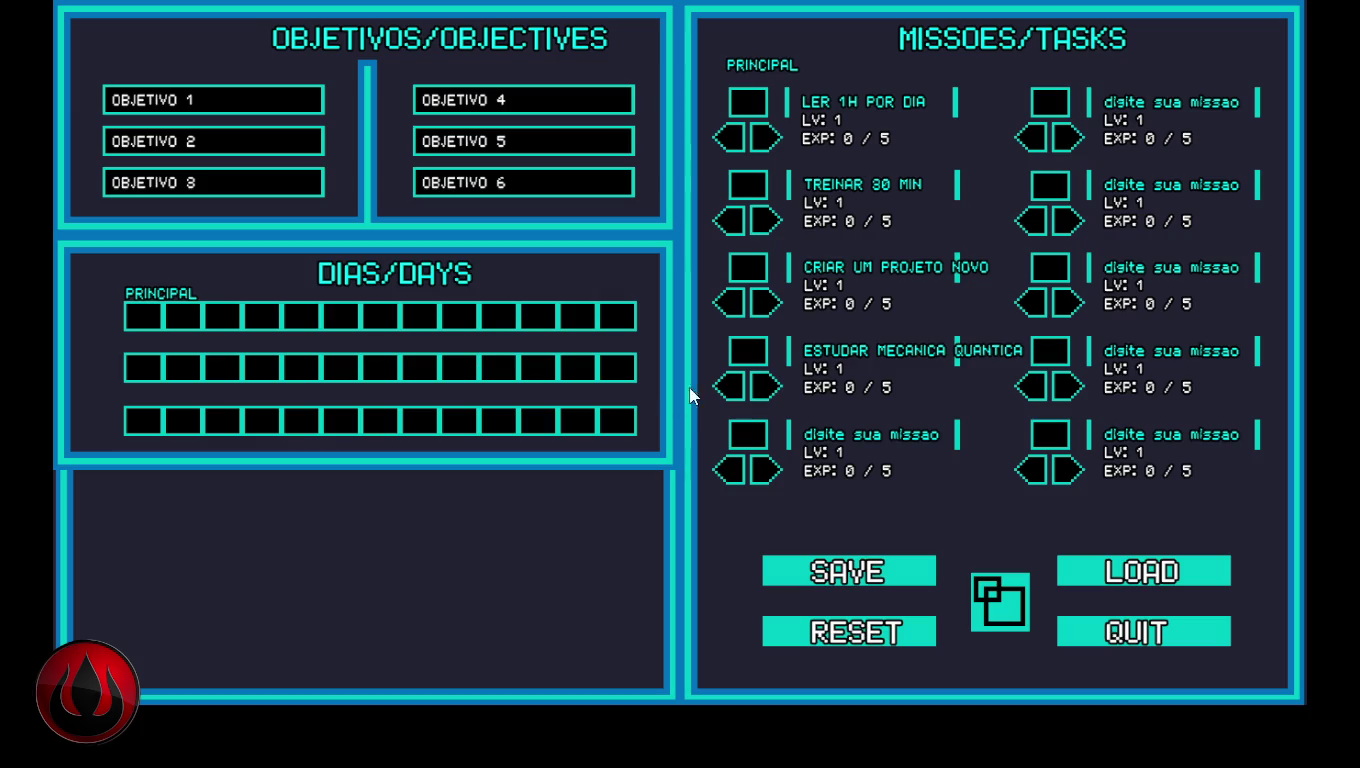
pyautogui.write('MATEMATICA')
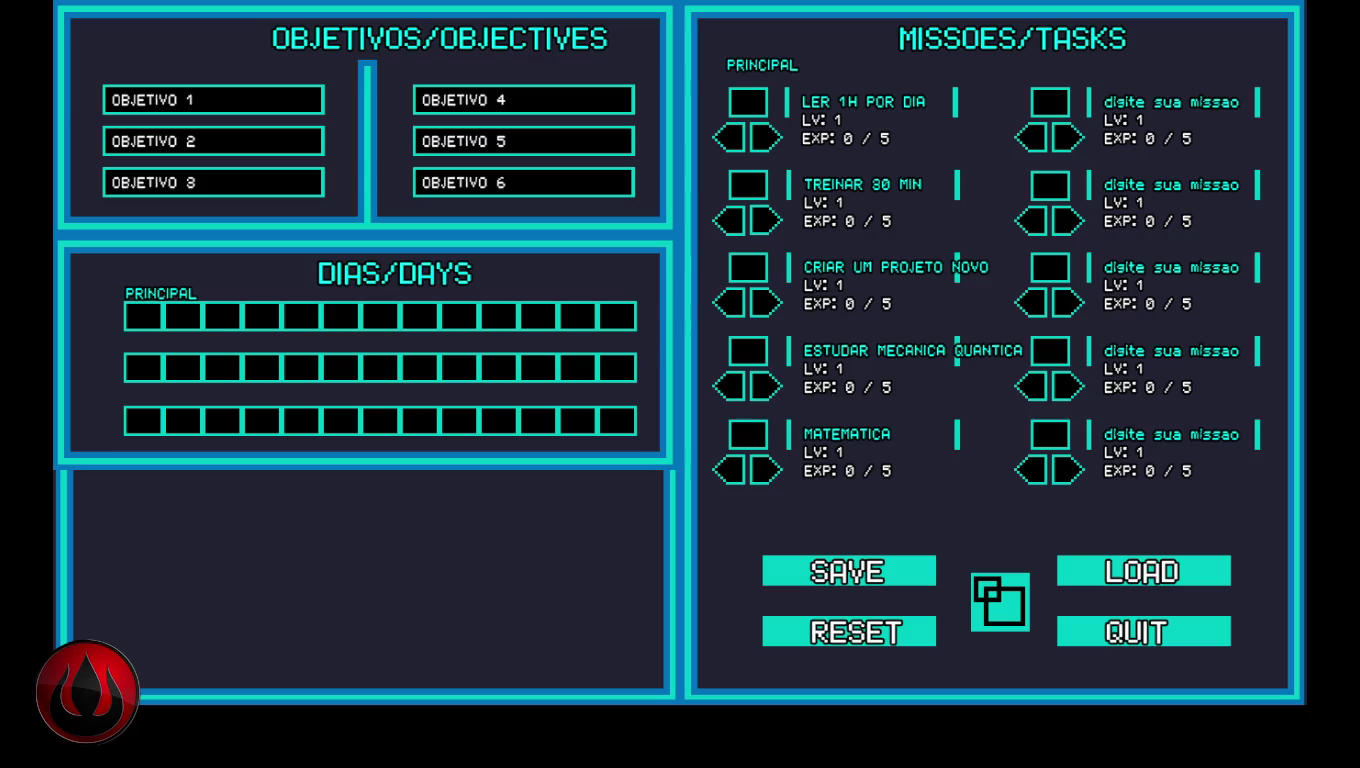
# Name the top three right-column tasks LIDERANCA, COMUNICACAO and PROGRAMACAO
pyautogui.write('LIDERANCA')
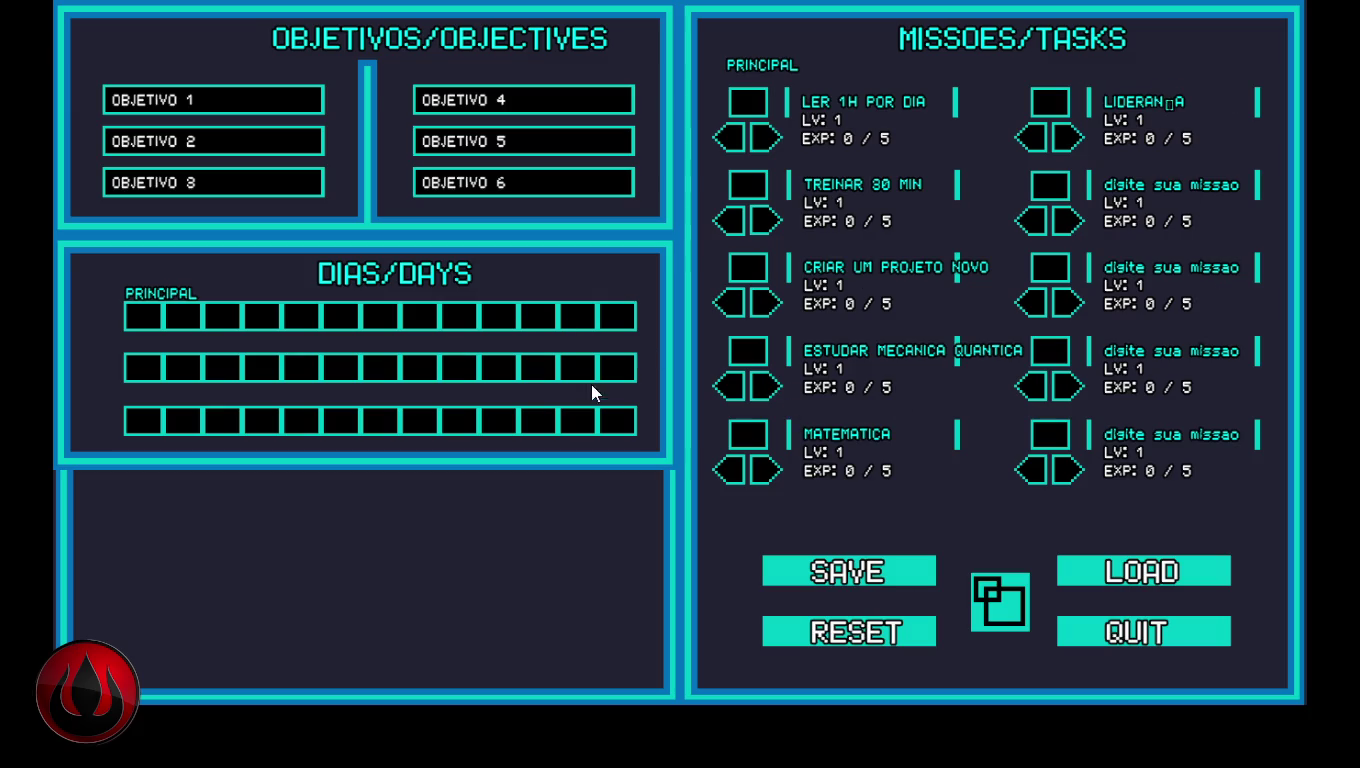
pyautogui.press('BackSpace')
pyautogui.press('BackSpace')
pyautogui.write('CA')
pyautogui.write('COMUNICACAO')
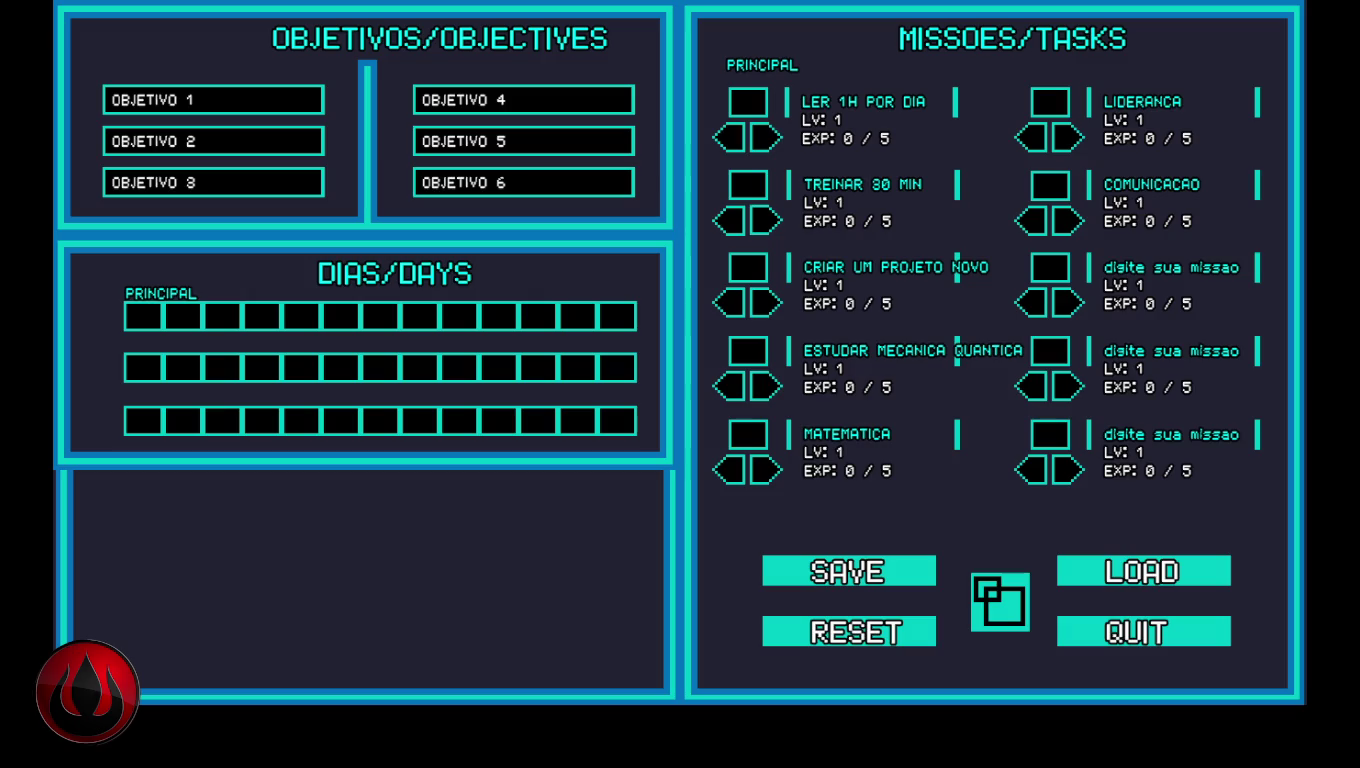
pyautogui.press('Return')
pyautogui.write('PROGRAMACAO')
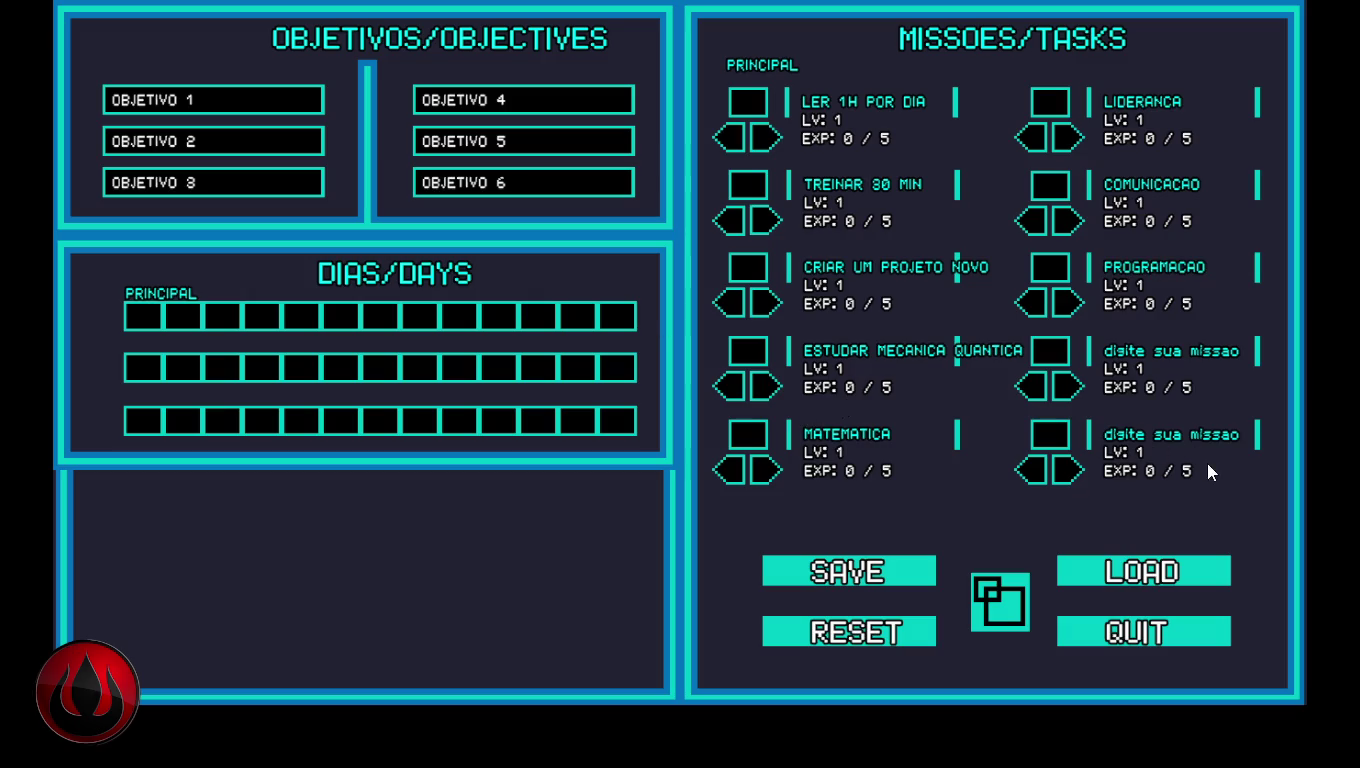
# Level COMUNICACAO up to LV 2 and mark LIDERANCA and the left-column tasks as done
pyautogui.doubleClick(1068, 222)
pyautogui.doubleClick(1068, 222)
pyautogui.click(1068, 222)
pyautogui.click(1051, 190)
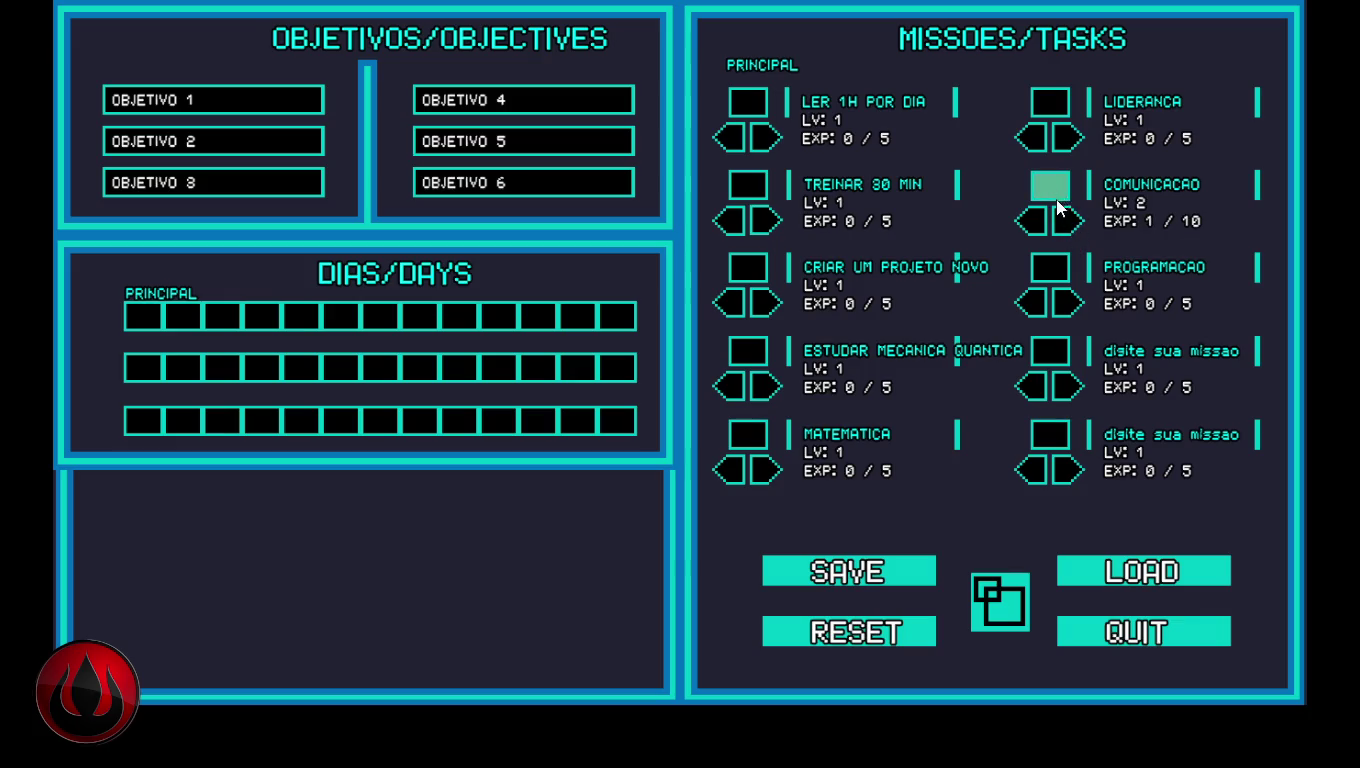
pyautogui.click(1056, 100)
pyautogui.click(741, 104)
pyautogui.click(742, 182)
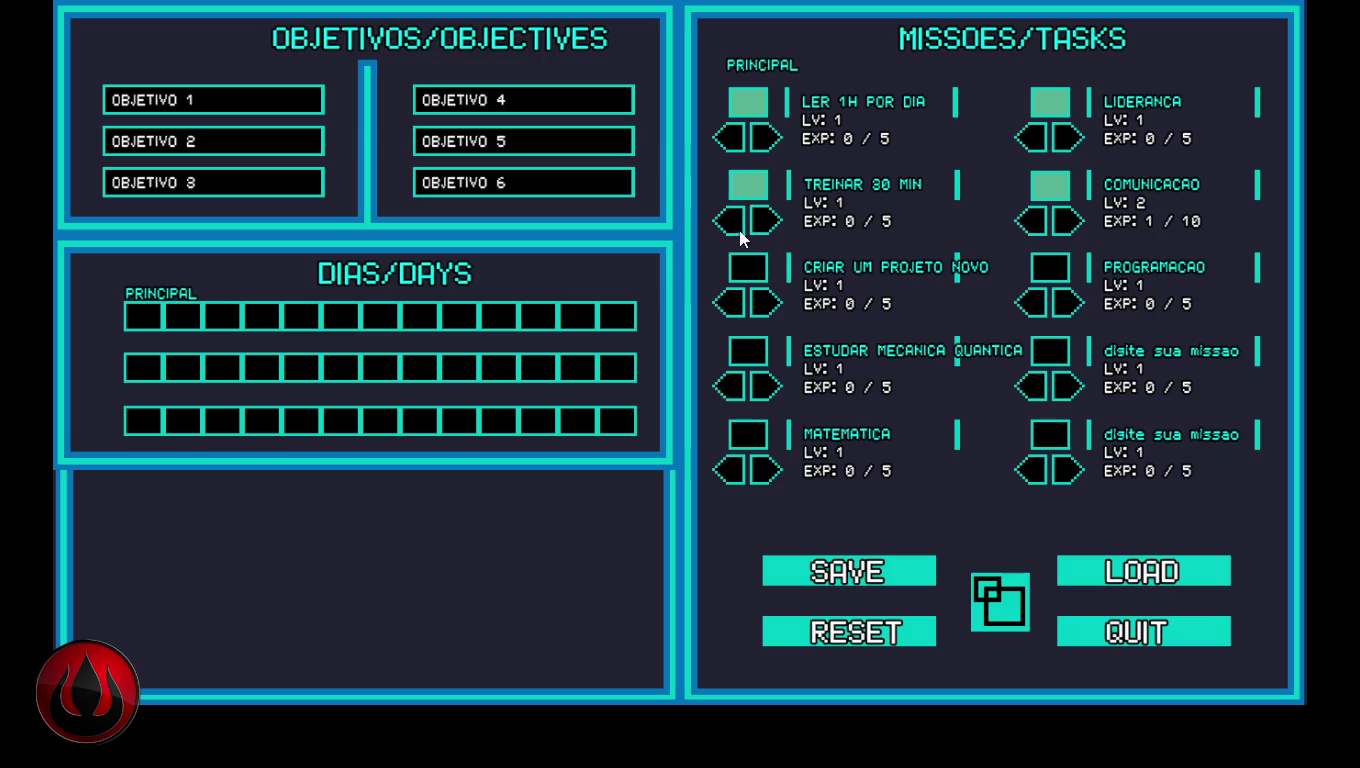
pyautogui.click(747, 265)
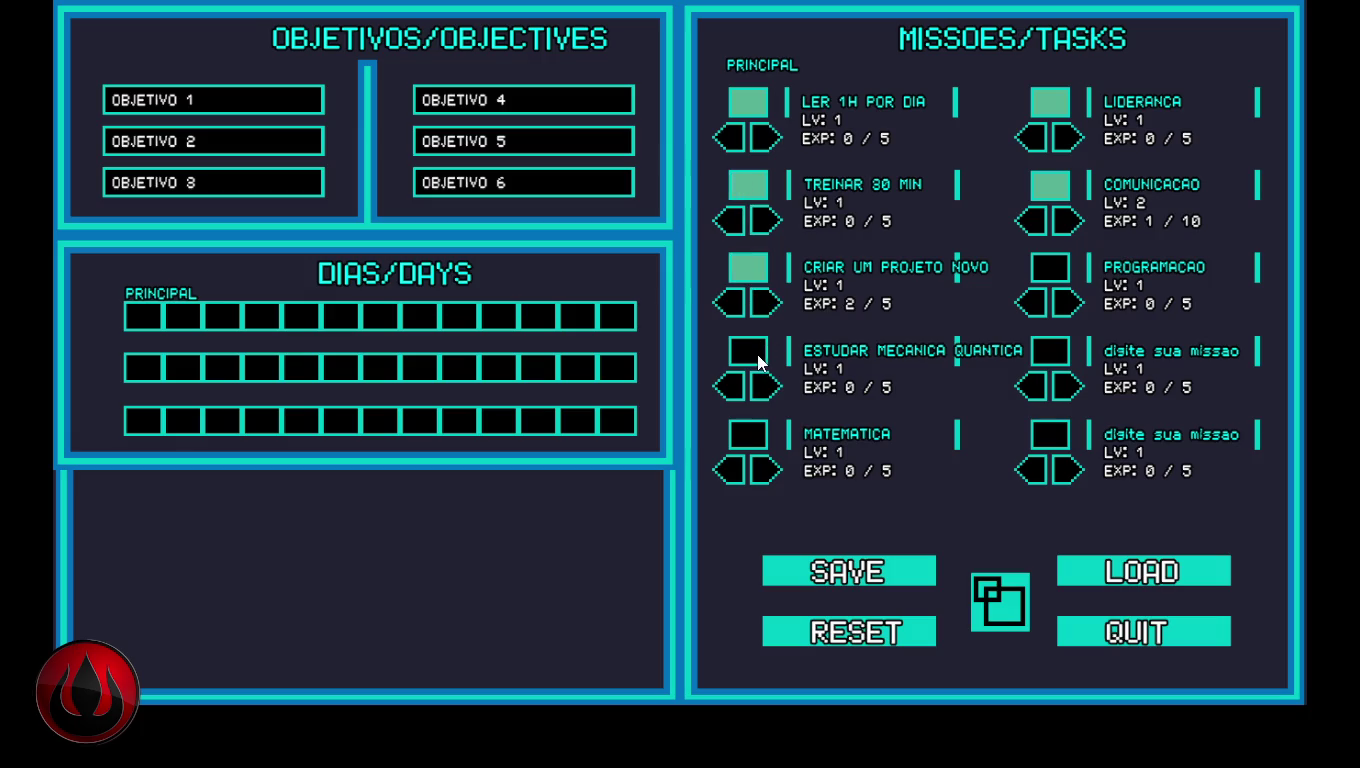
pyautogui.click(750, 350)
# Add experience to ESTUDAR MECANICA QUANTICA, MATEMATICA and the unnamed tasks, raising PROGRAMACAO to 3/5
pyautogui.click(746, 433)
pyautogui.click(765, 387)
pyautogui.click(773, 470)
pyautogui.click(772, 470)
pyautogui.click(1052, 434)
pyautogui.click(1052, 352)
pyautogui.click(1065, 388)
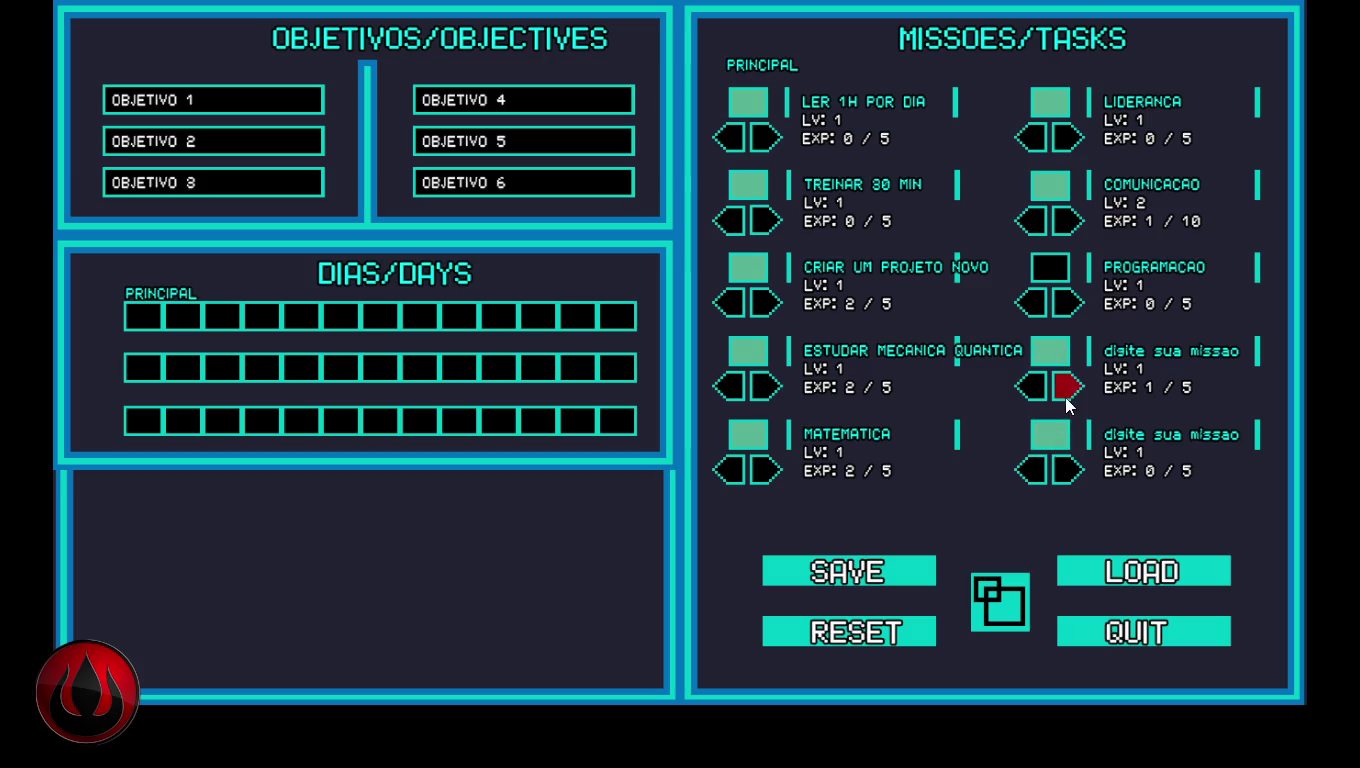
pyautogui.click(1068, 303)
pyautogui.click(1068, 303)
pyautogui.click(1068, 303)
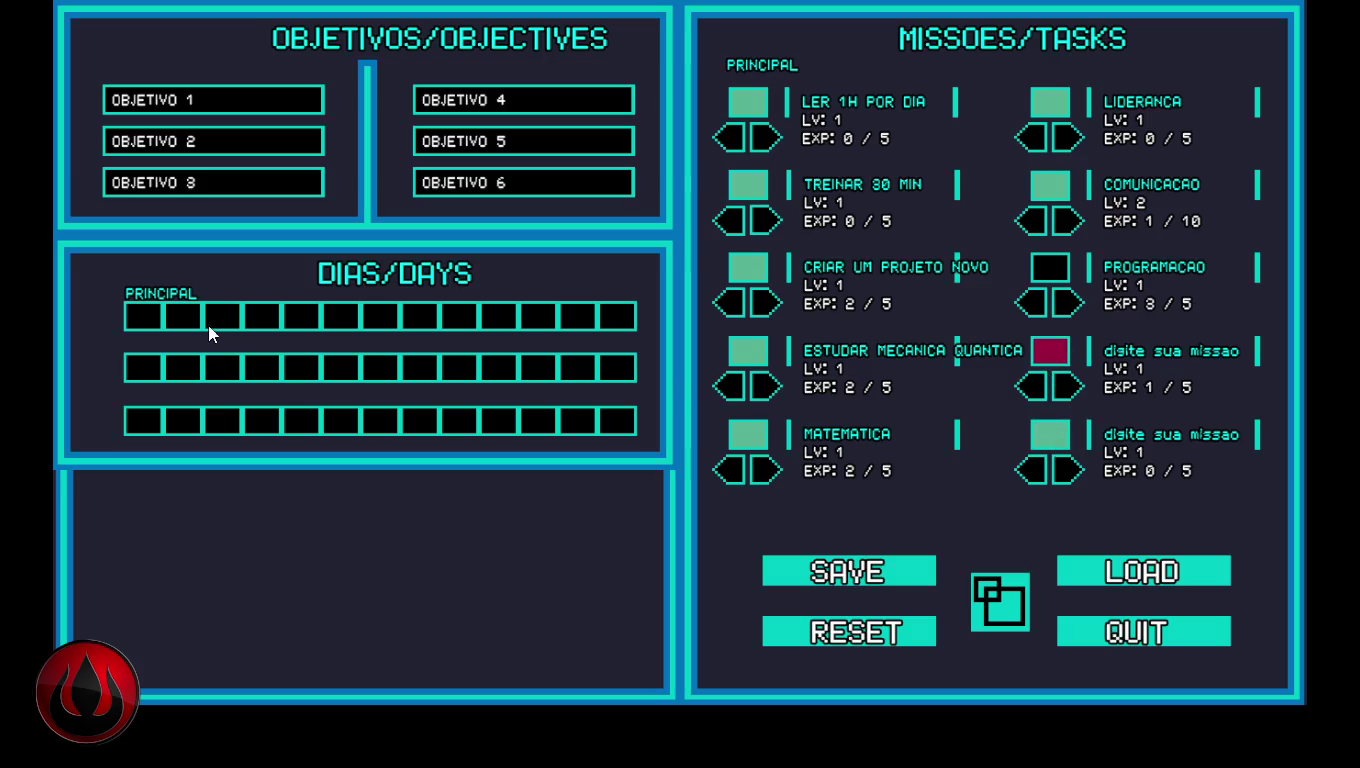
# Mark the first days of the three PRINCIPAL rows green in the DIAS/DAYS grid
pyautogui.click(144, 318)
pyautogui.click(179, 316)
pyautogui.click(216, 320)
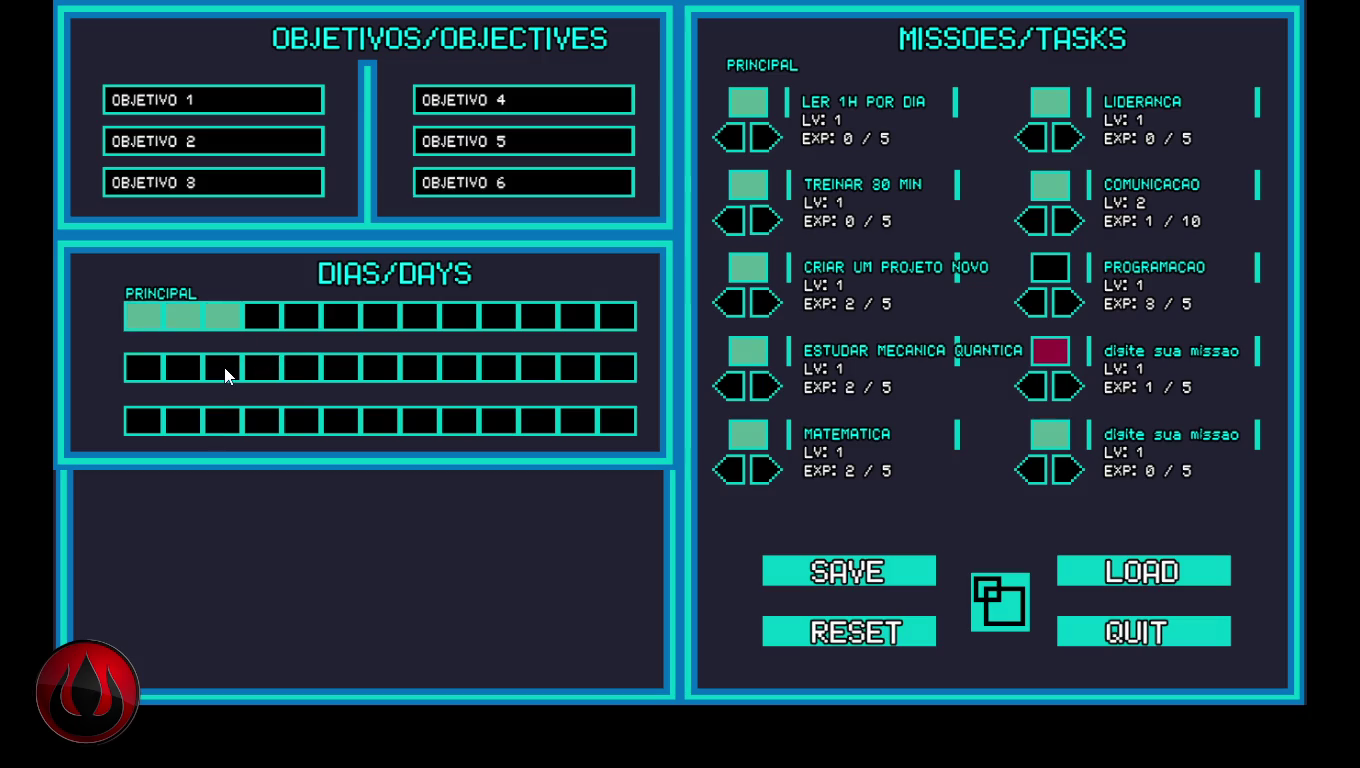
pyautogui.click(222, 369)
pyautogui.click(190, 372)
pyautogui.click(150, 372)
pyautogui.click(149, 422)
pyautogui.click(188, 422)
pyautogui.click(380, 421)
pyautogui.click(455, 370)
# Turn row 2's ninth day and the sixth days red, and mark row 1's seventh and eighth days green
pyautogui.click(453, 370)
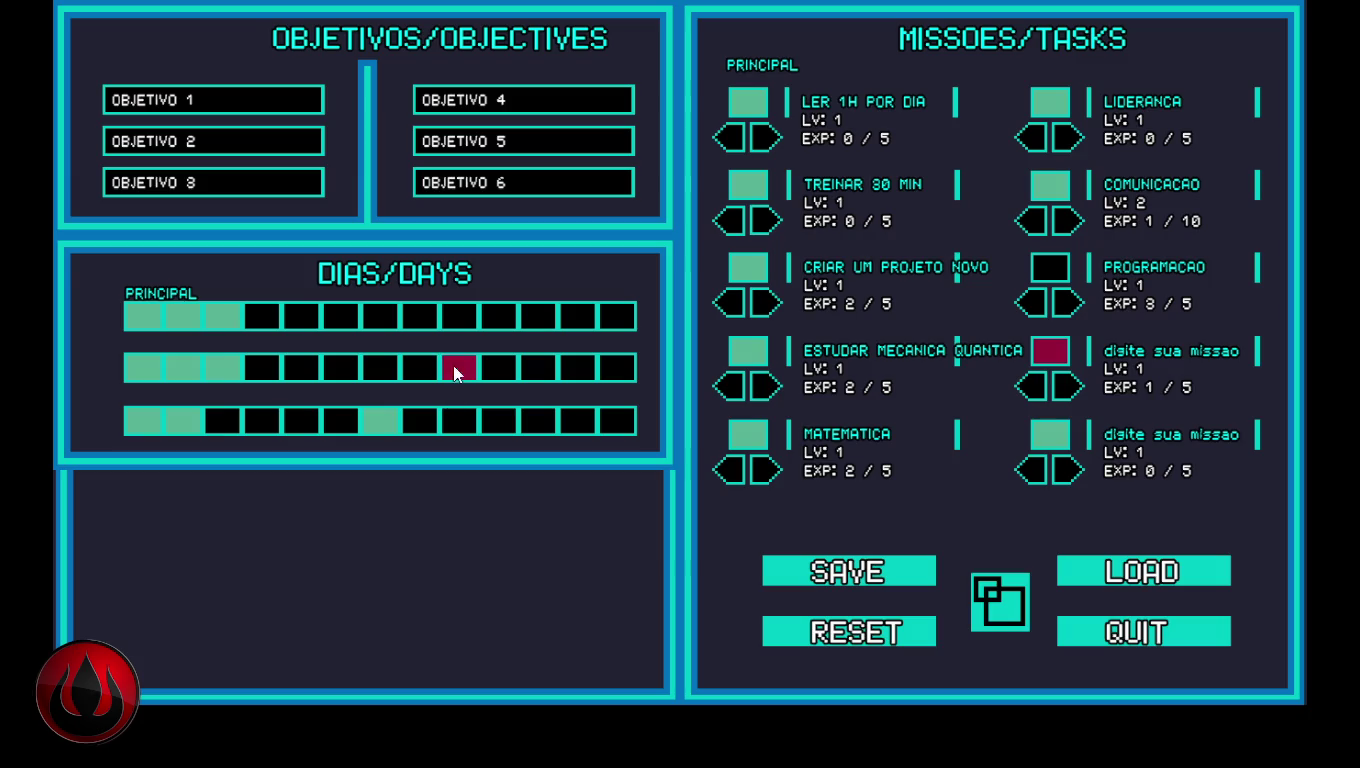
pyautogui.click(341, 368)
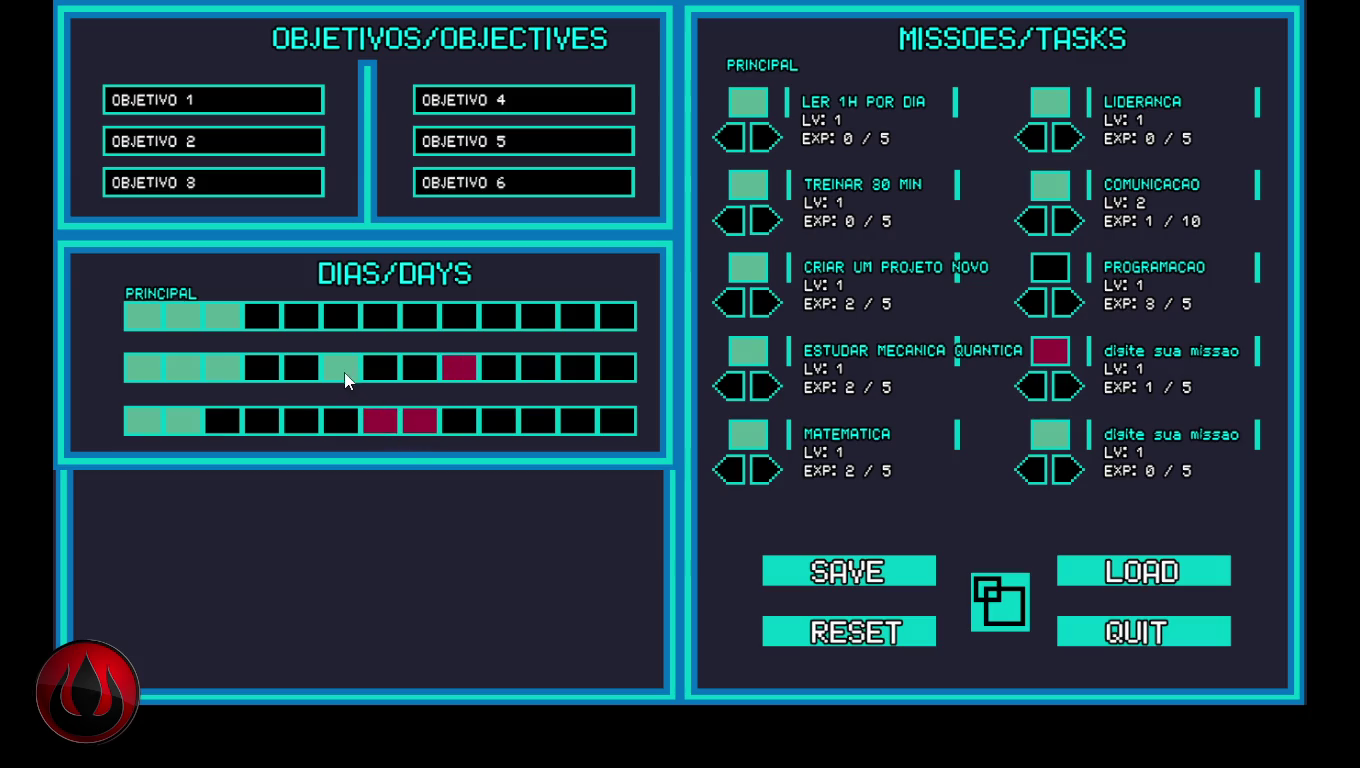
pyautogui.click(334, 315)
pyautogui.click(341, 368)
pyautogui.click(337, 316)
pyautogui.click(388, 316)
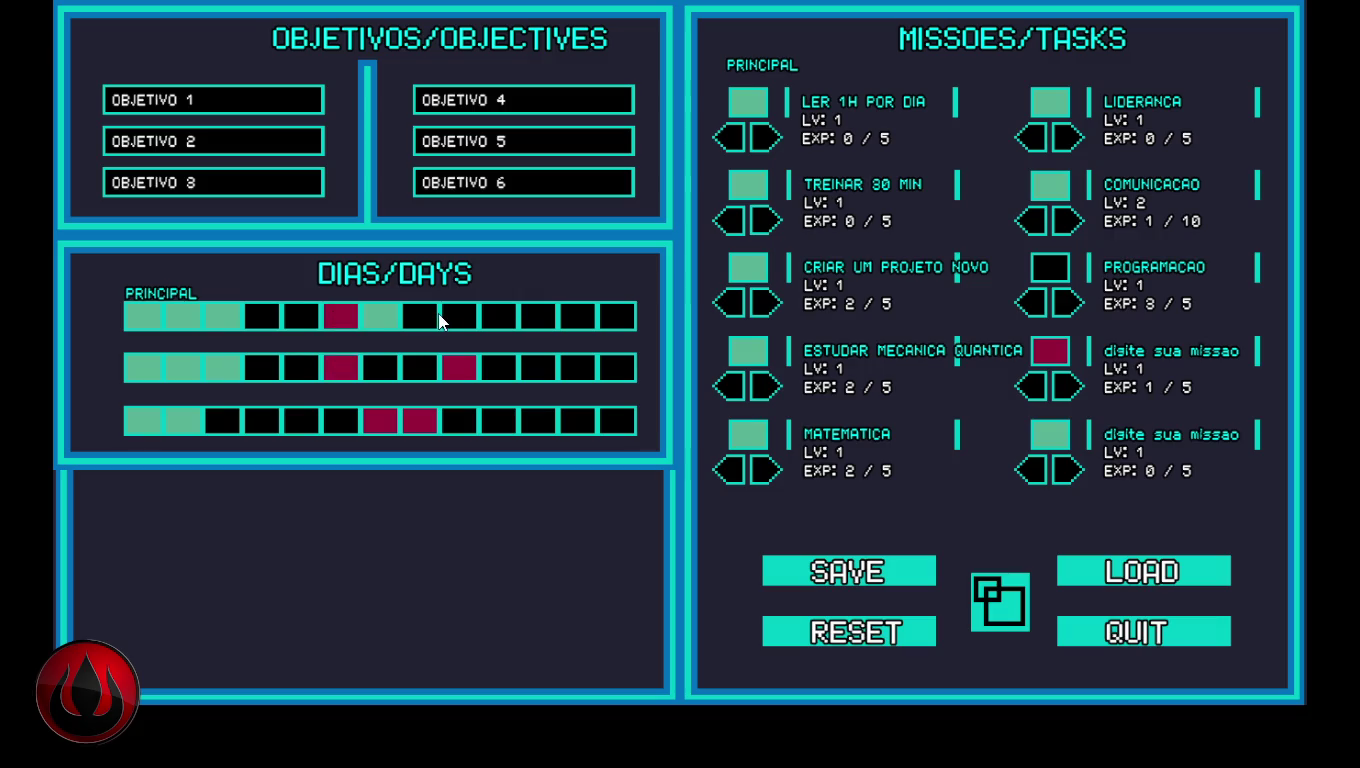
pyautogui.click(440, 315)
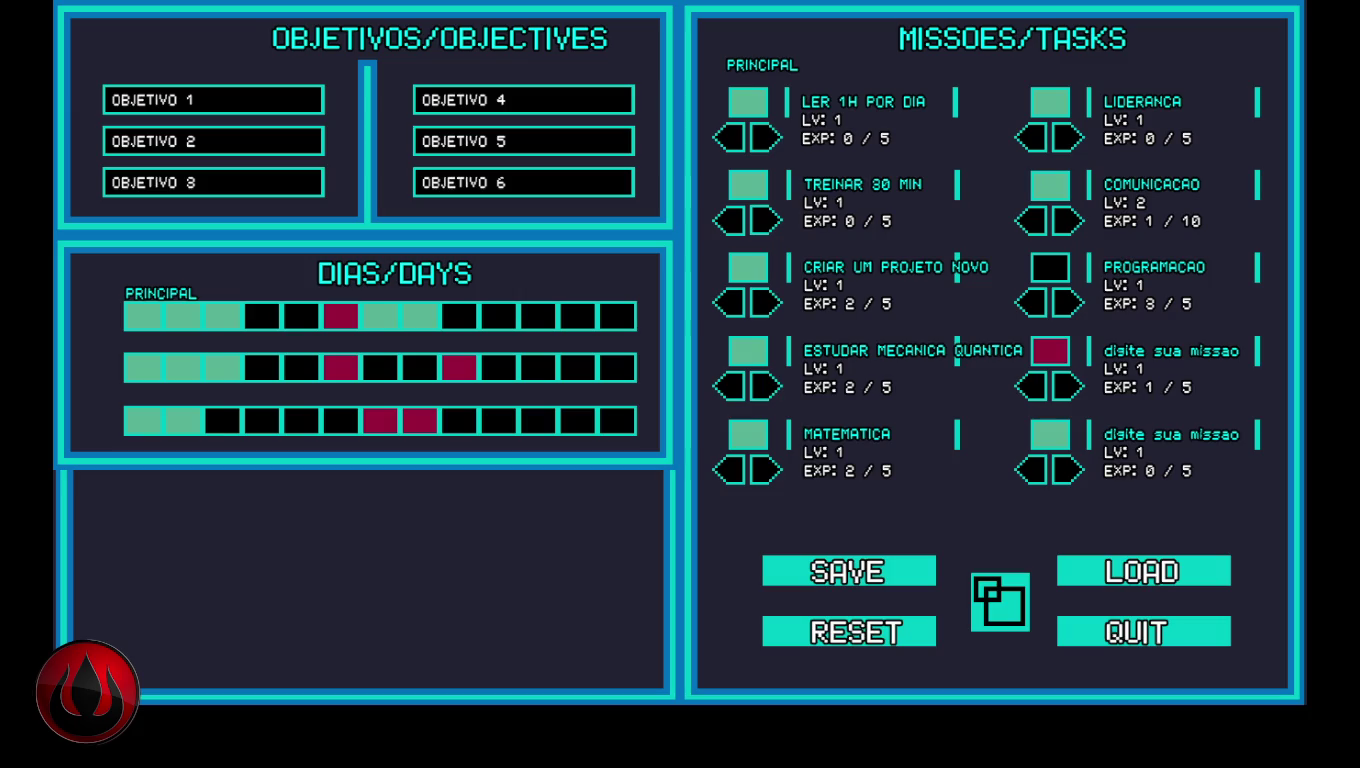
# Type LER MAIS RAPIDO, CRIAR UM NOVO JOGO and NADAR into the first three objective boxes
pyautogui.write('LER MAIS RAPIDO')
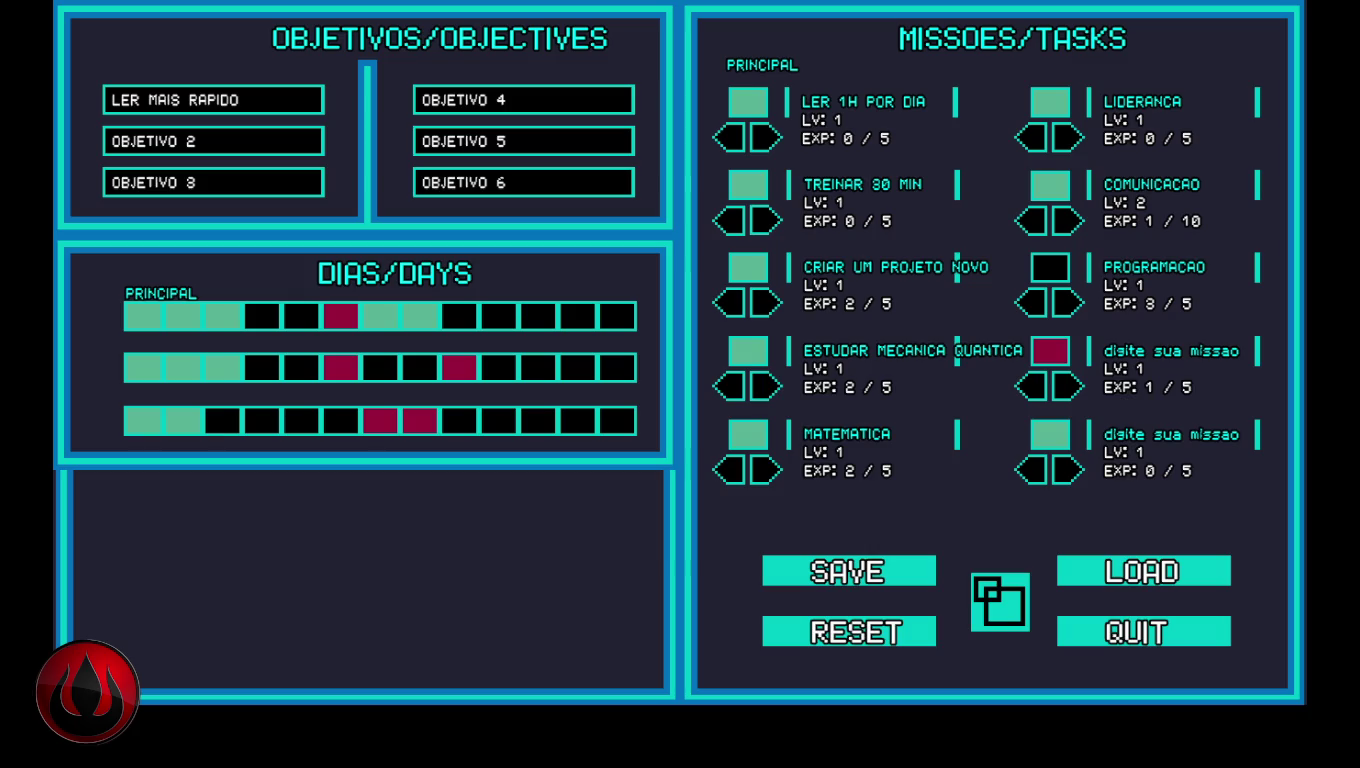
pyautogui.write('CRIAR UM NOVO JOGO')
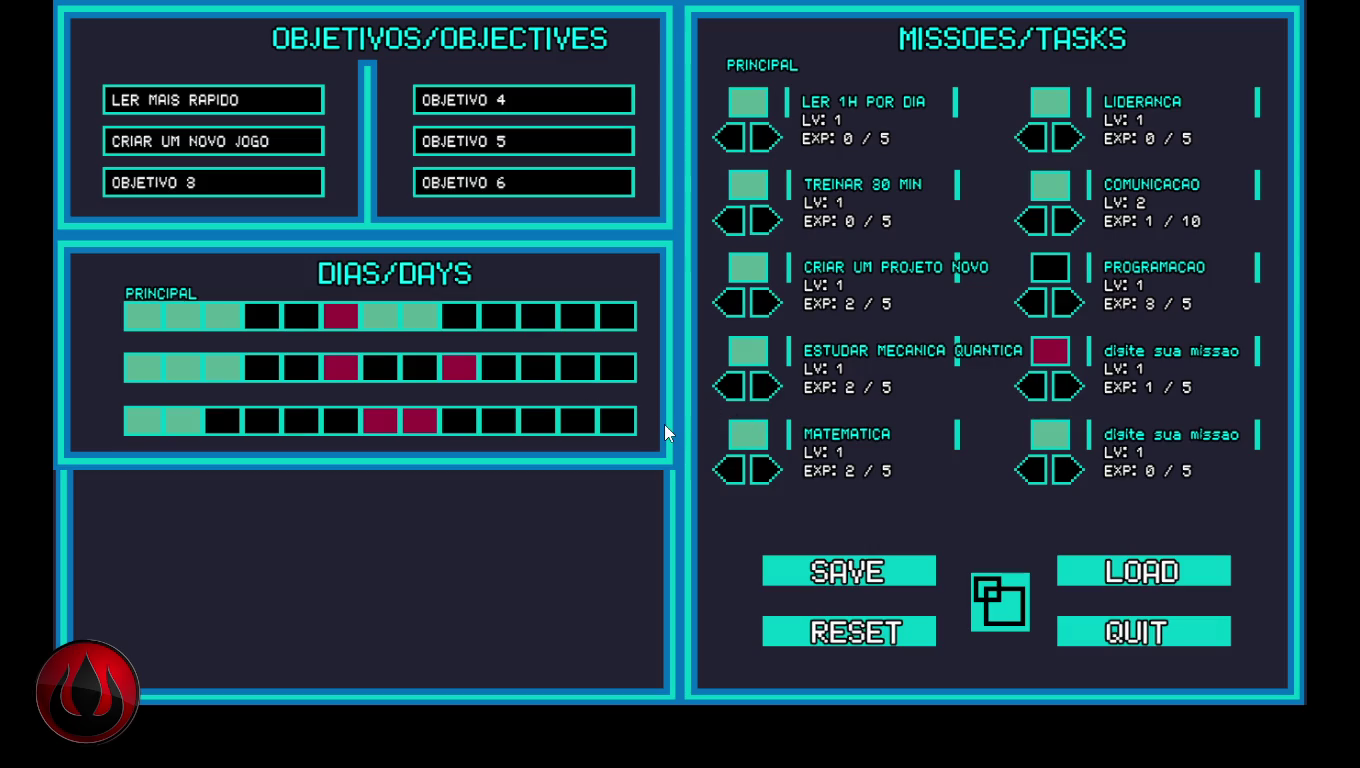
pyautogui.write('NADAR')
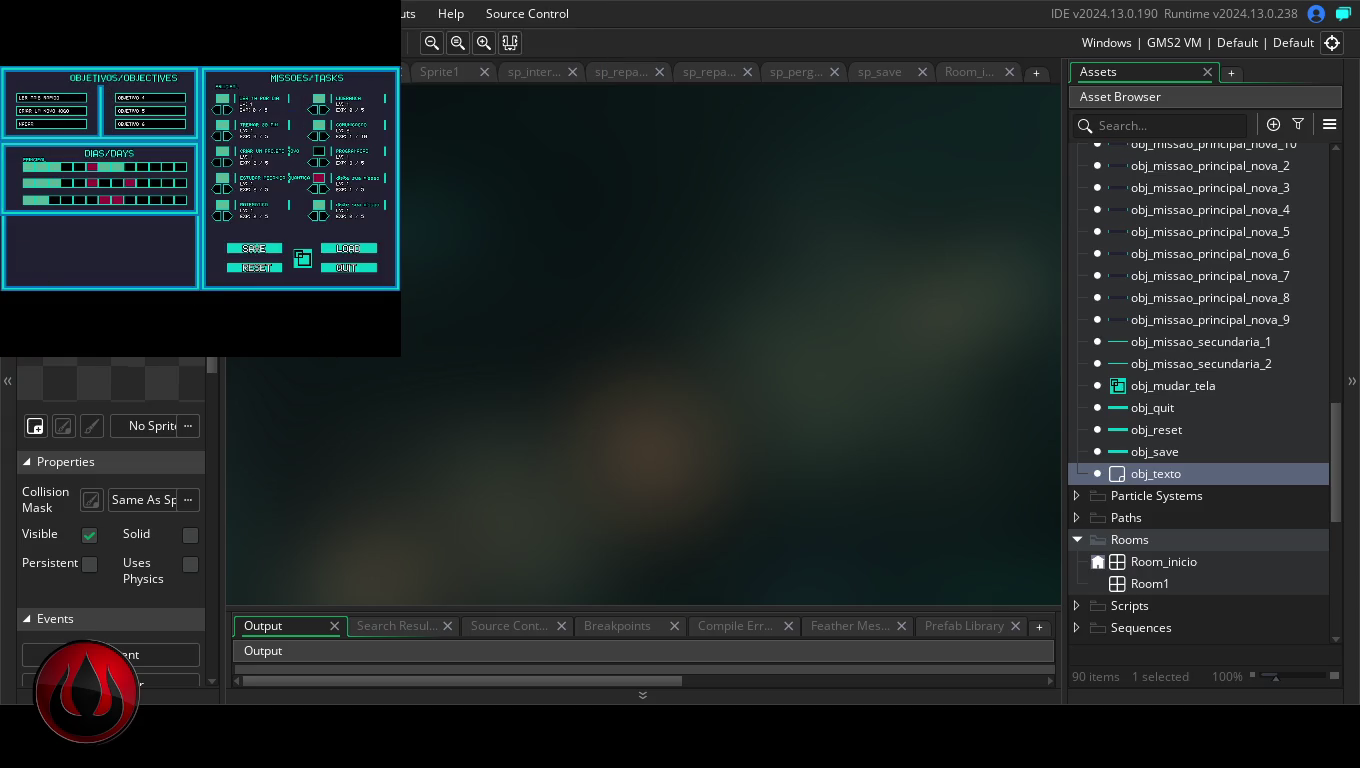
# Enlarge the game window and toggle it between fullscreen and windowed with F11
pyautogui.moveTo(400, 356); pyautogui.dragTo(512, 435)
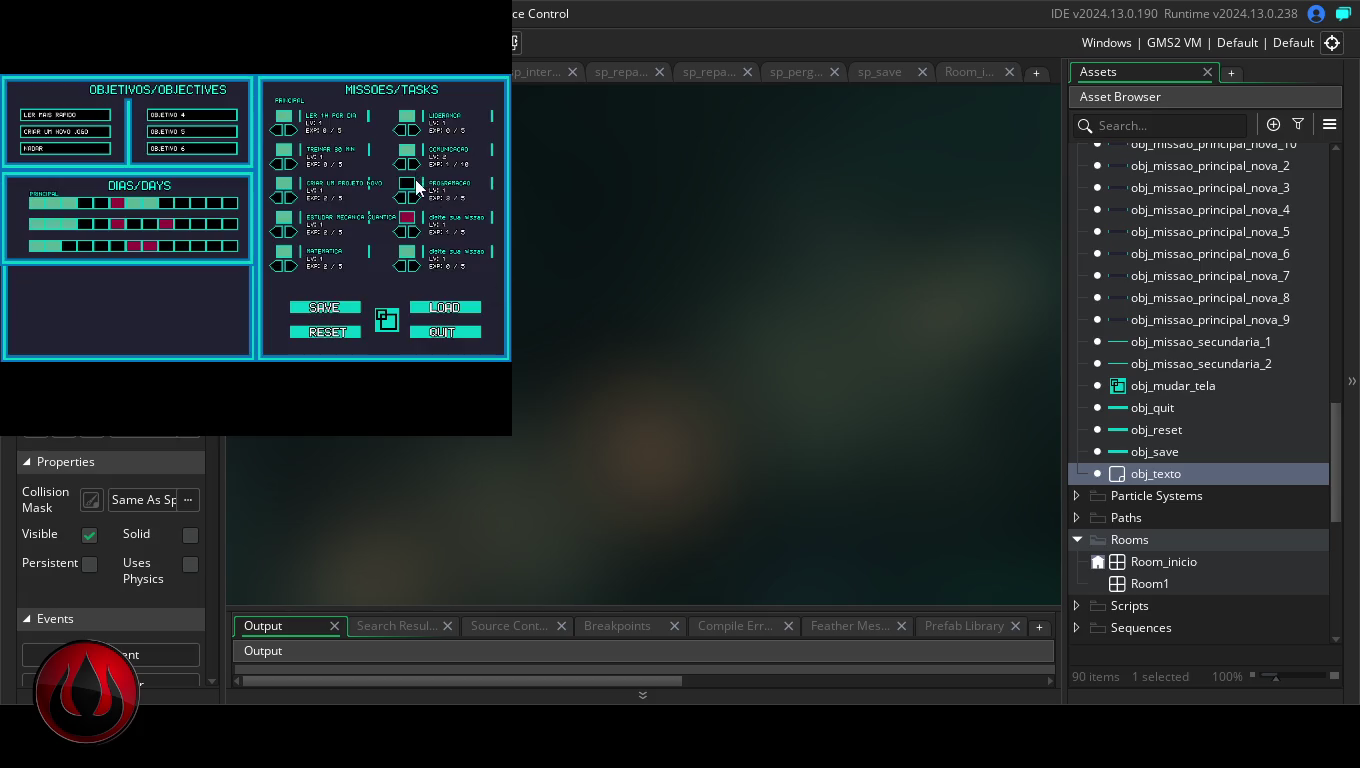
pyautogui.press('F11')
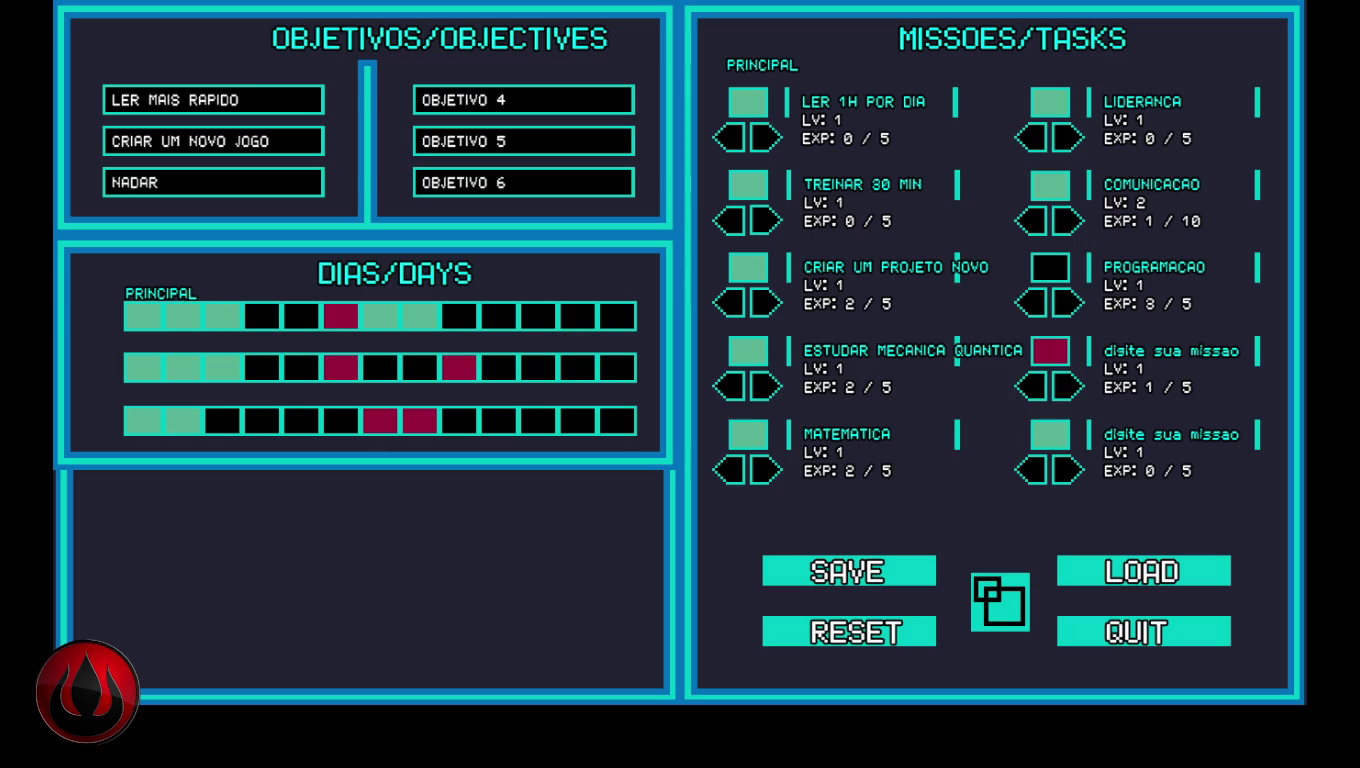
pyautogui.press('F11')
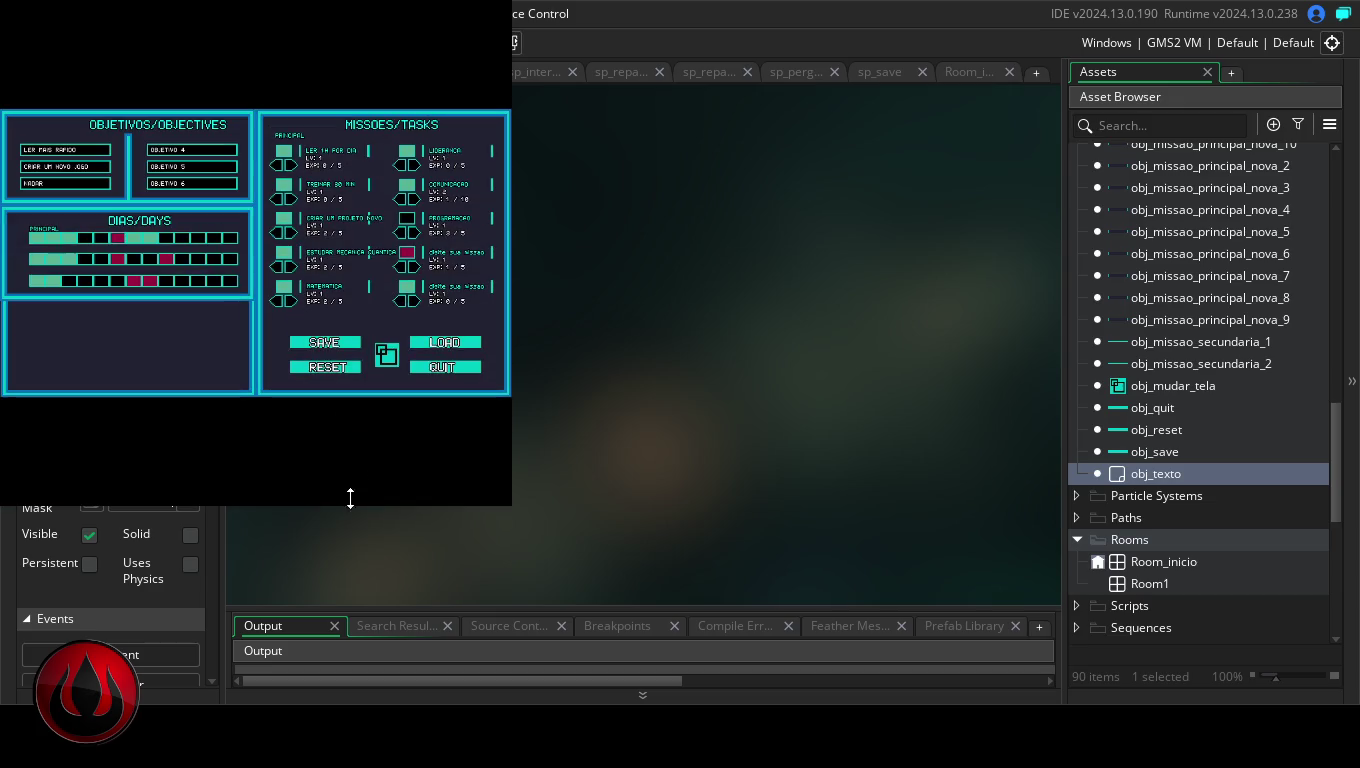
pyautogui.press('F11')
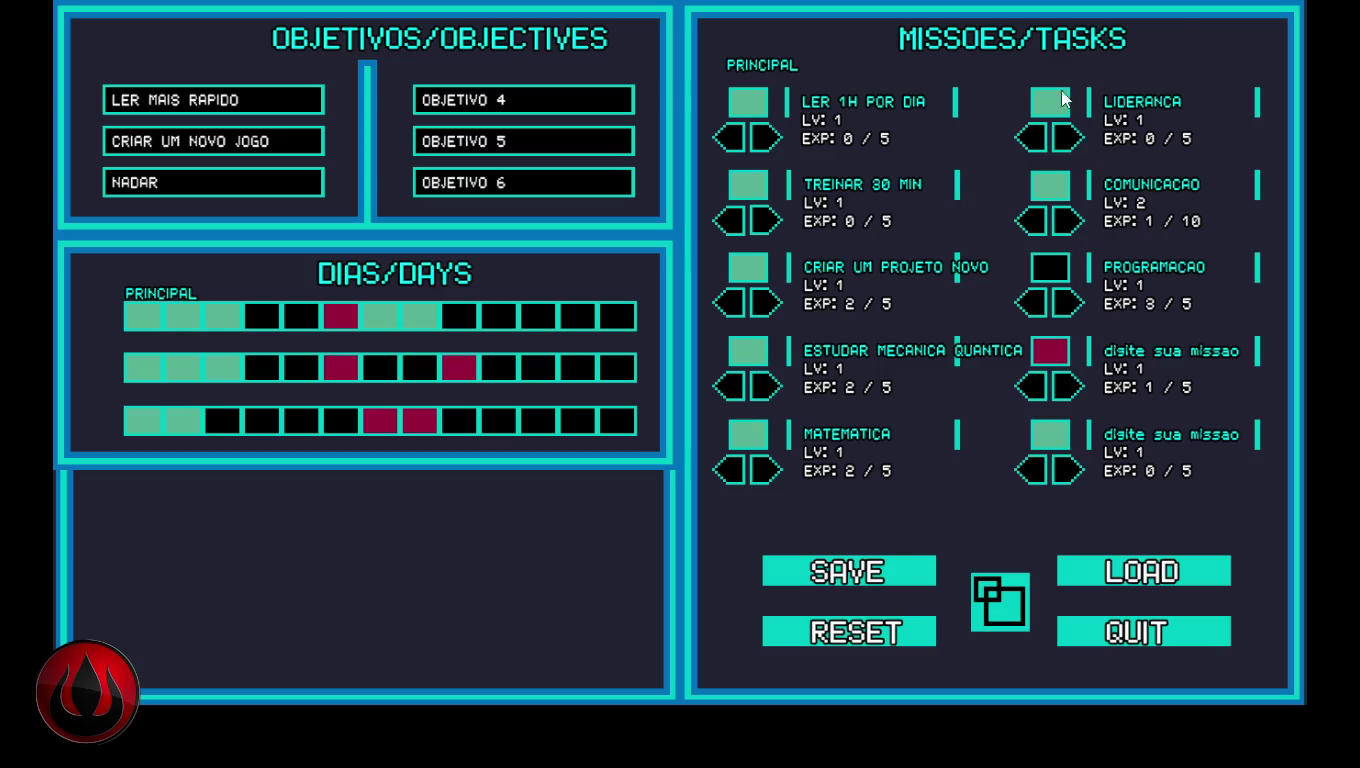
pyautogui.press('F11')
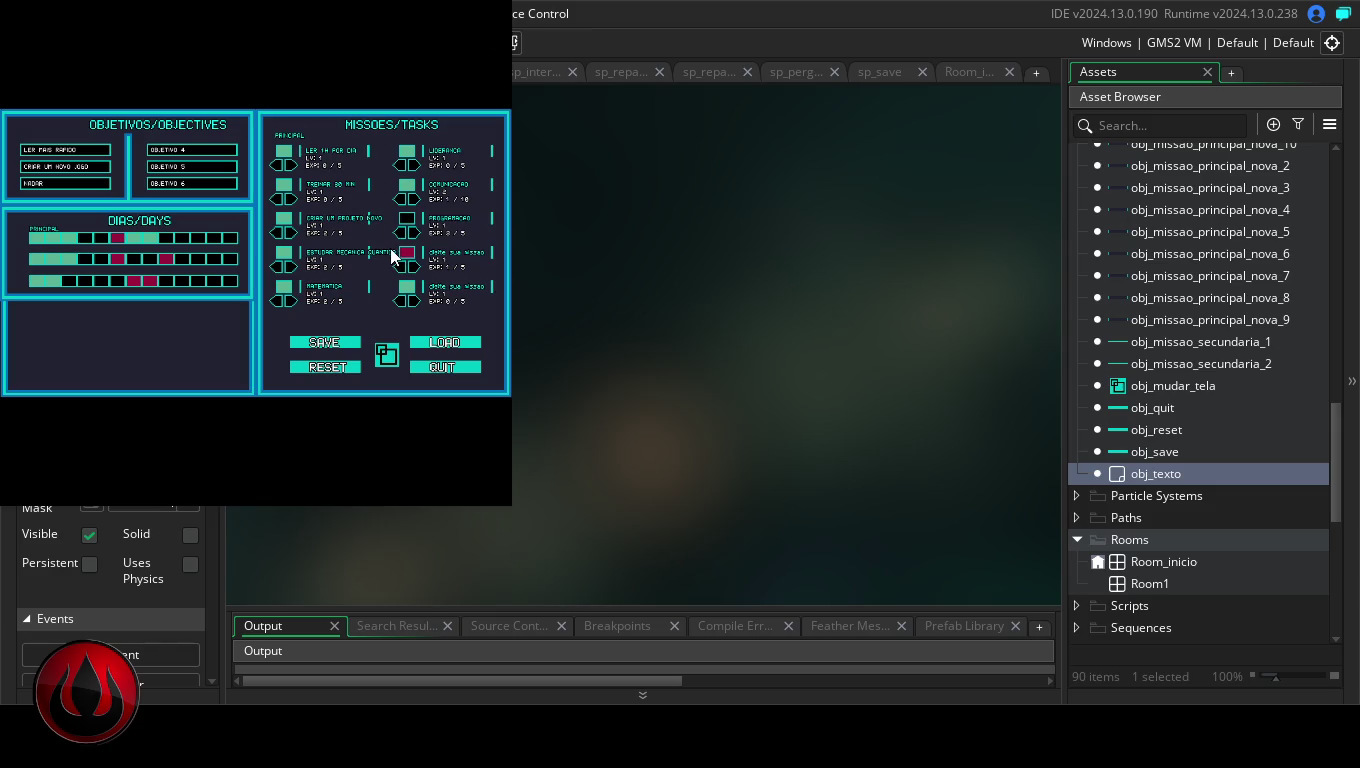
# Mark CRIAR UM PROJETO NOVO red, fill more day cells, then go fullscreen and quit the game
pyautogui.click(283, 219)
pyautogui.click(213, 259)
pyautogui.click(184, 239)
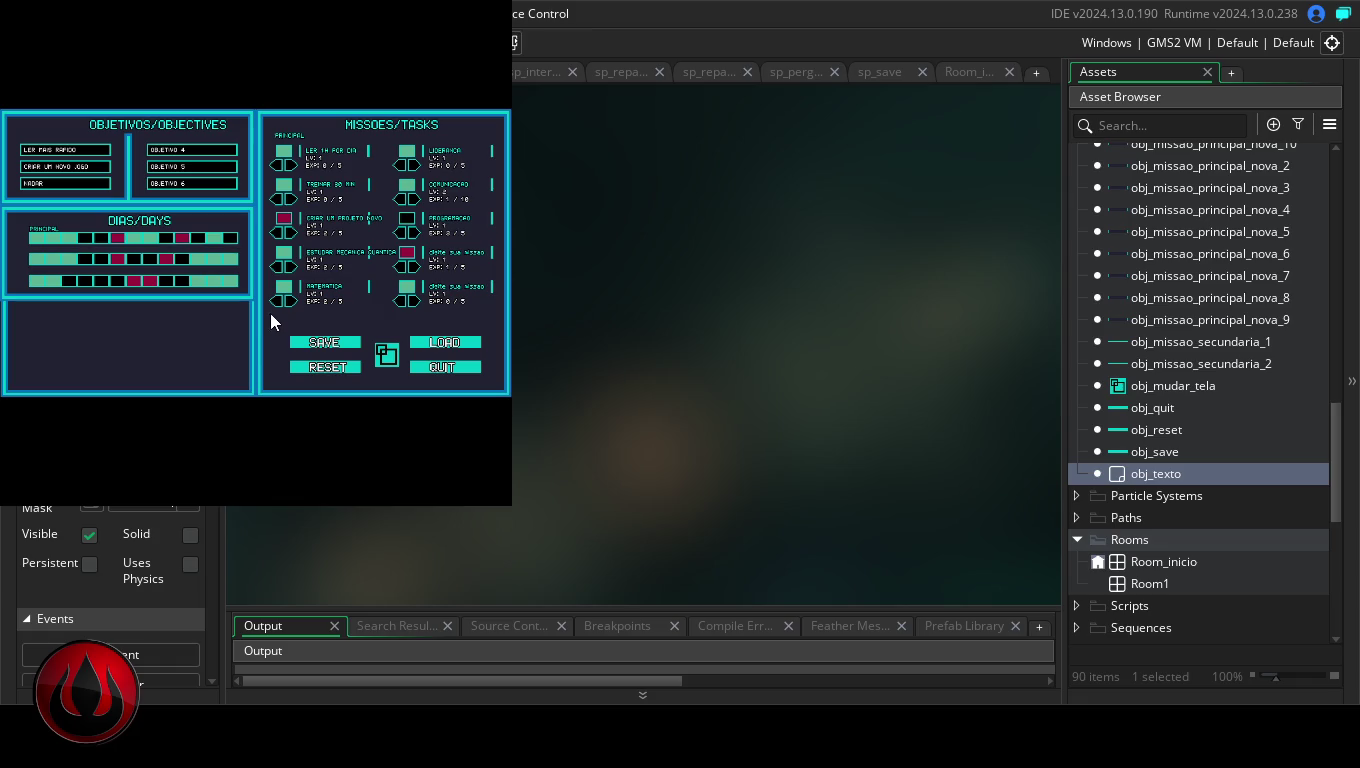
pyautogui.click(389, 357)
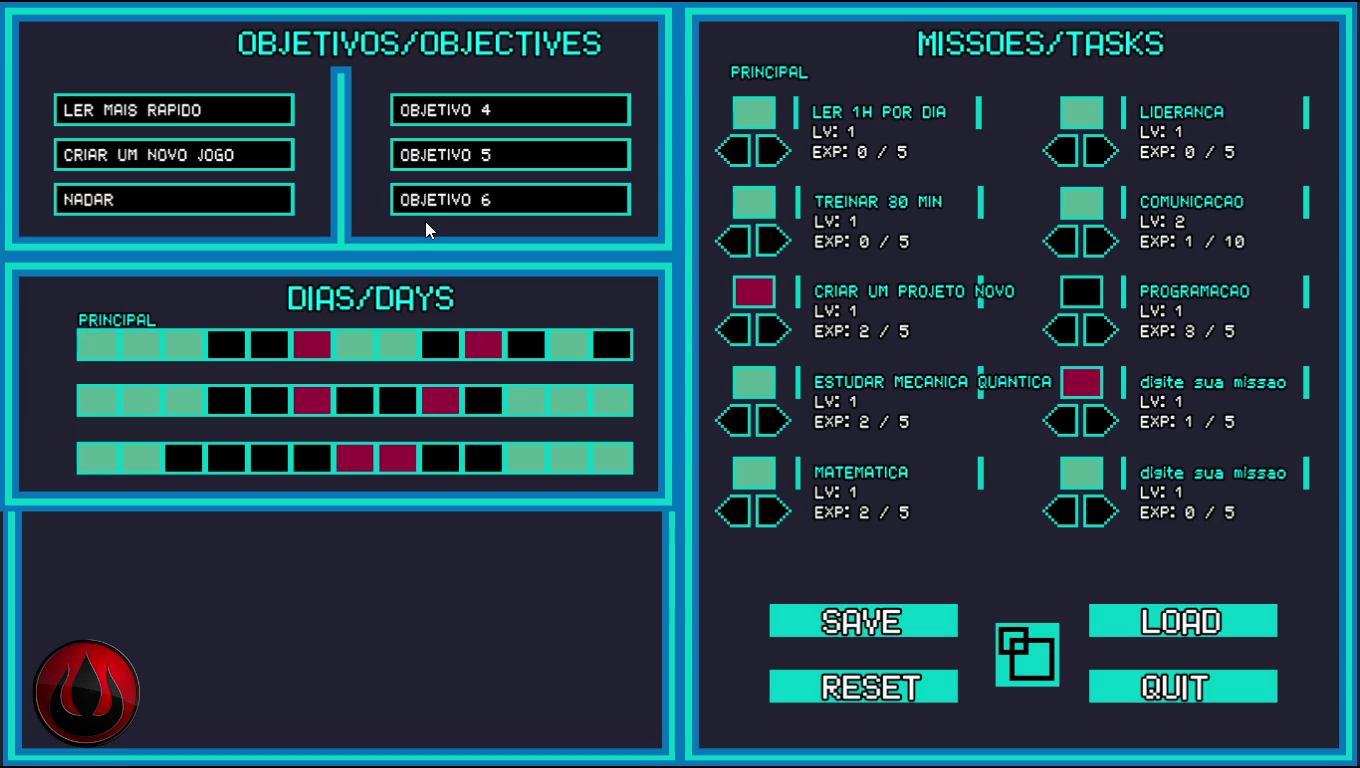
pyautogui.click(1163, 700)
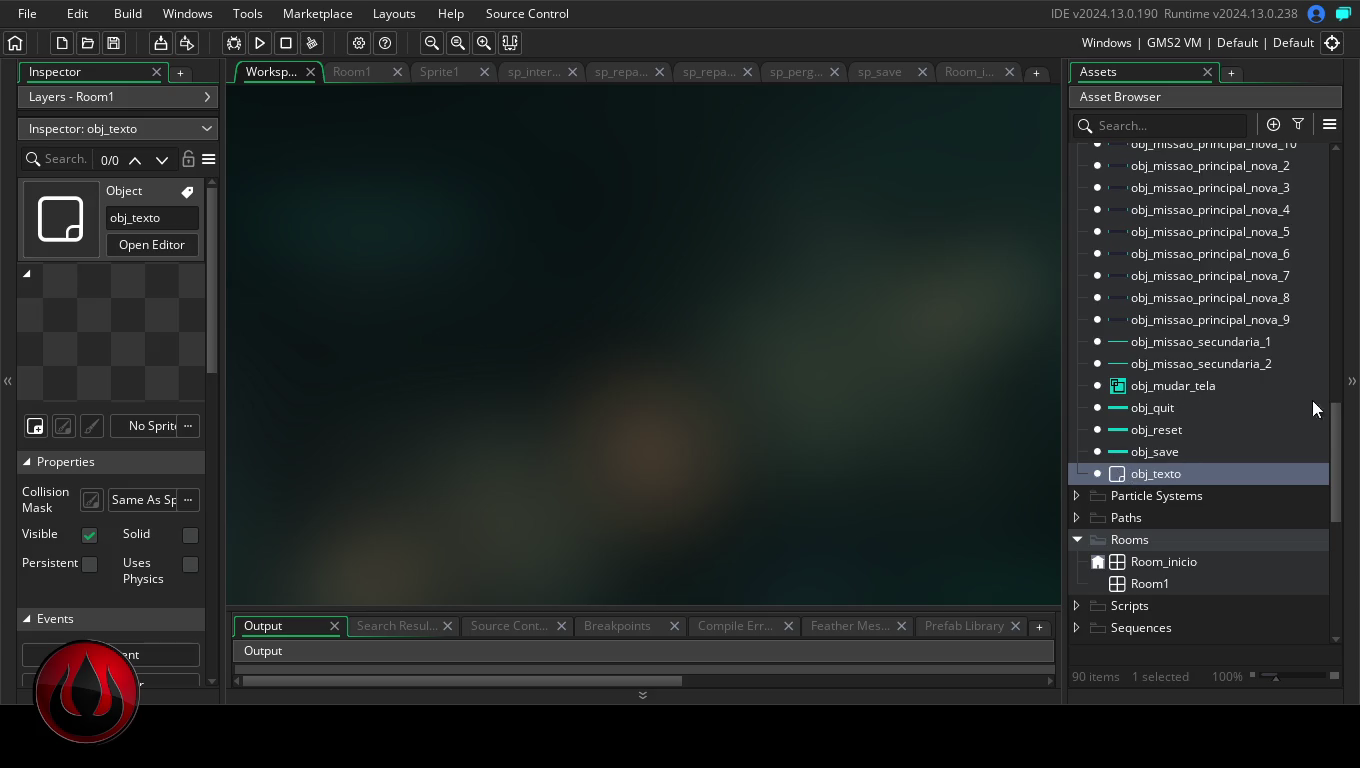
# Open obj_interface_habitos's Draw code from the Asset Browser and maximize the code editor
pyautogui.moveTo(1337, 425); pyautogui.dragTo(1352, 317)
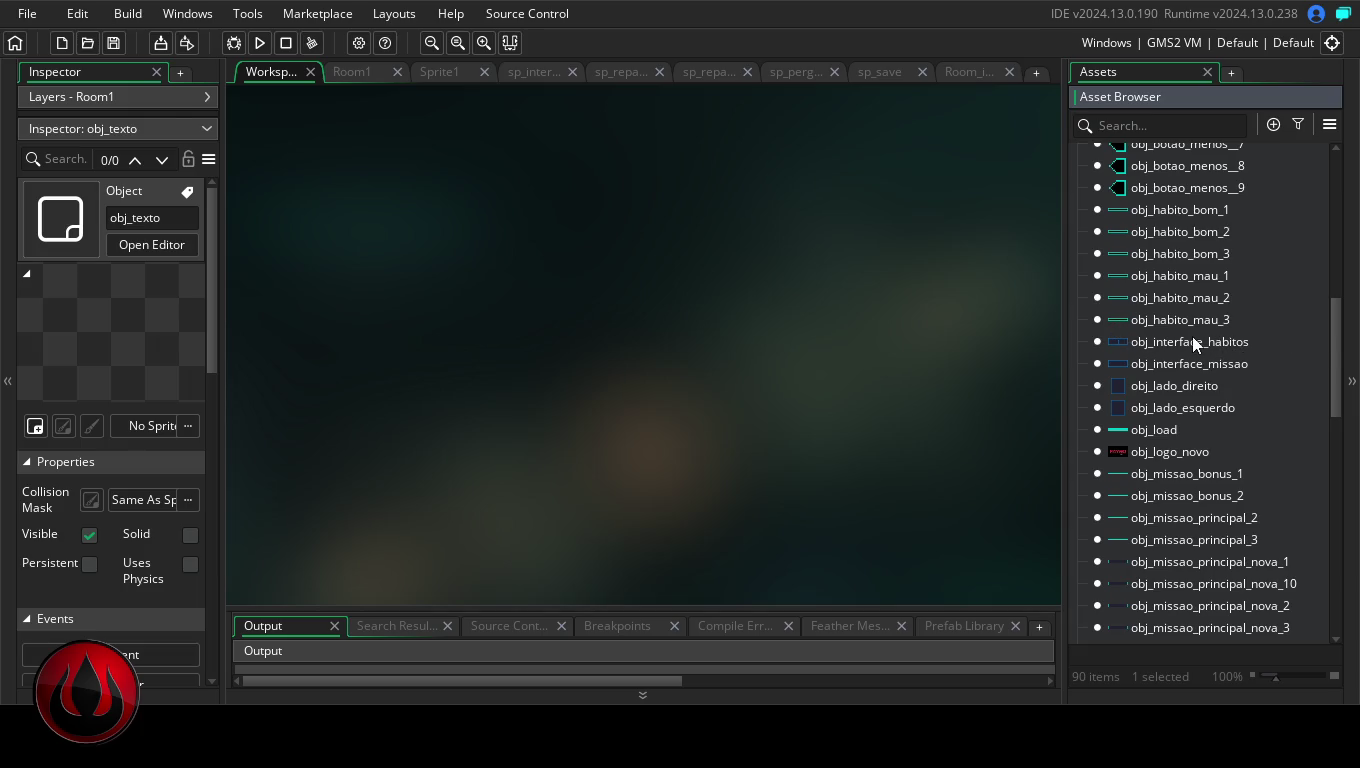
pyautogui.doubleClick(1192, 339)
pyautogui.doubleClick(1034, 95)
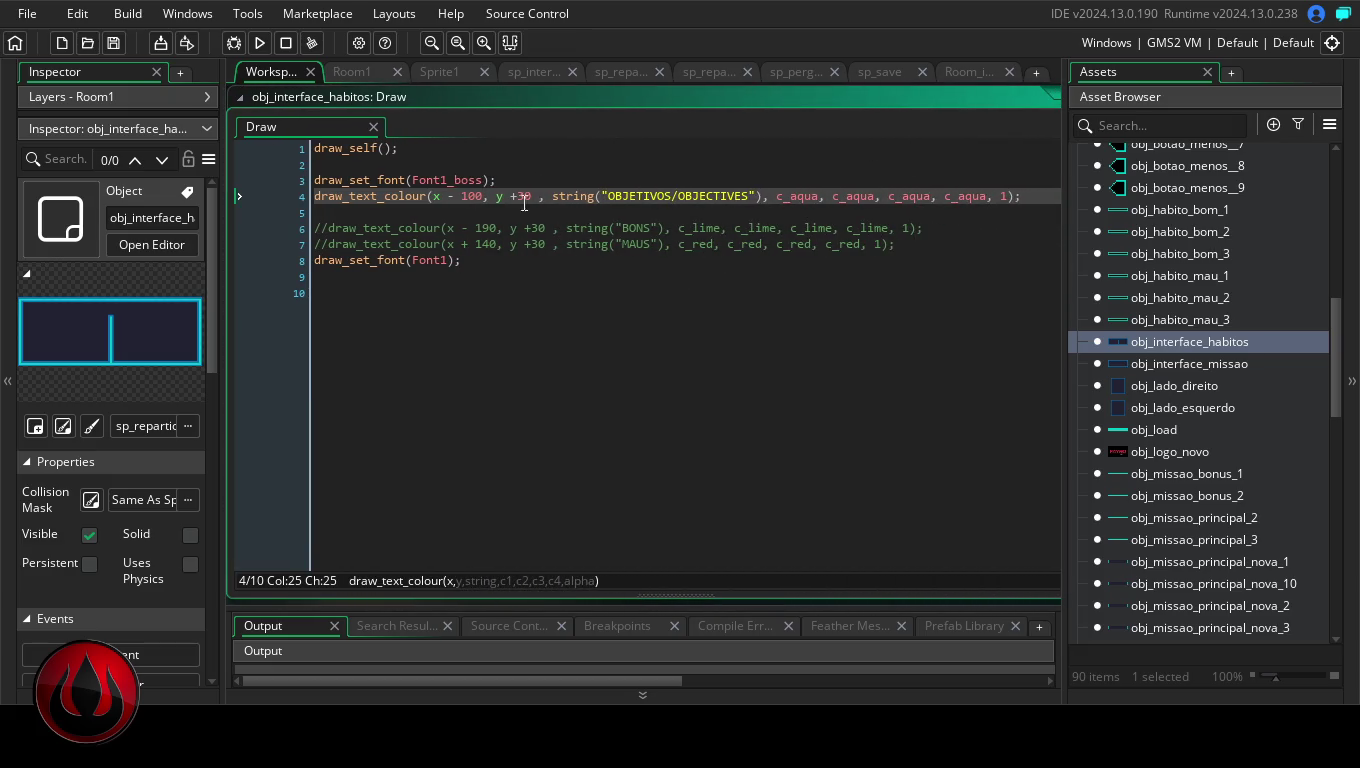
# Change the OBJETIVOS title's line 4 x offset to 140 and run the game to check it
pyautogui.click(475, 196)
pyautogui.press('BackSpace')
pyautogui.write('4')
pyautogui.click(259, 43)
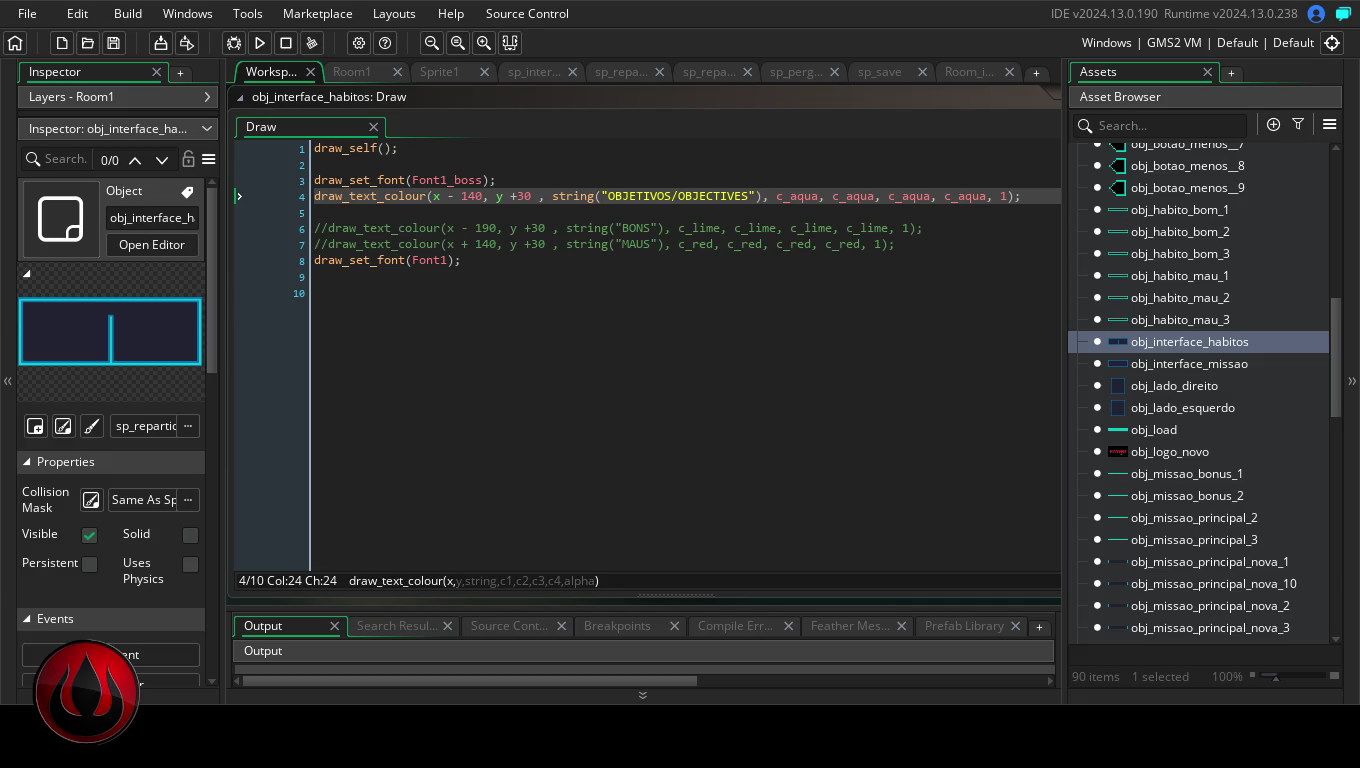
# Adjust the title's x offset to 160 and select it, then open obj_interface_missao's Draw code
pyautogui.click(472, 199)
pyautogui.press('BackSpace')
pyautogui.write('5')
pyautogui.press('BackSpace')
pyautogui.write('0')
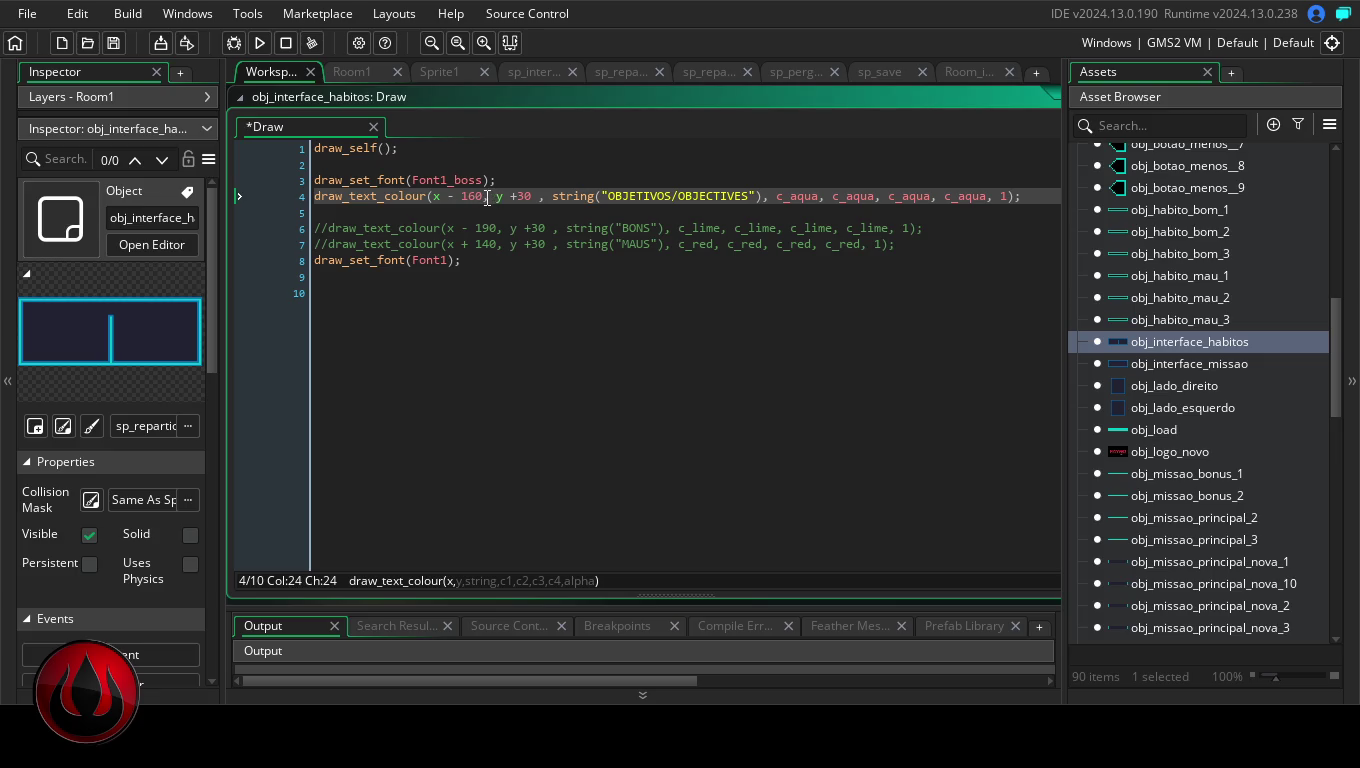
pyautogui.moveTo(486, 195); pyautogui.dragTo(464, 195)
pyautogui.doubleClick(1190, 363)
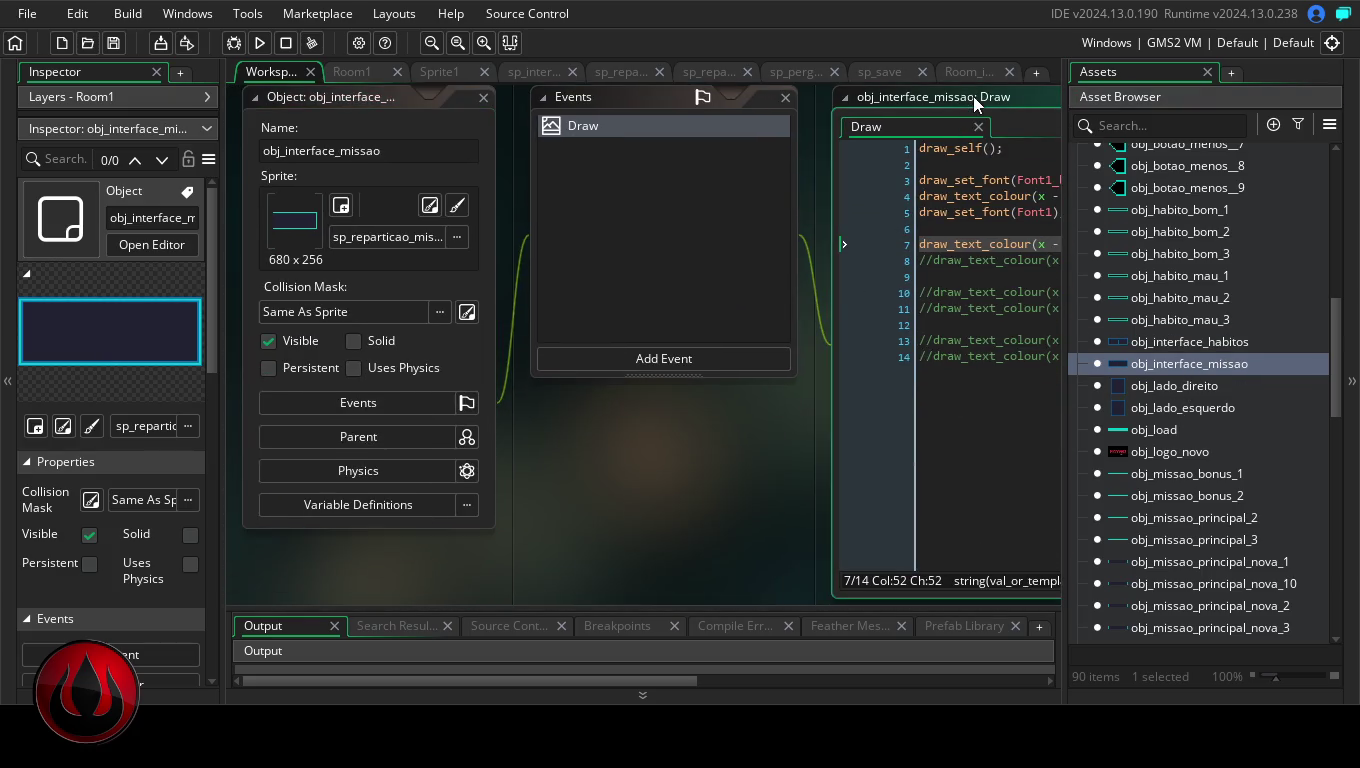
# Maximize the Draw code, change the DIAS/DAYS title offset from x - 50 to x - 70, and run the game
pyautogui.doubleClick(974, 96)
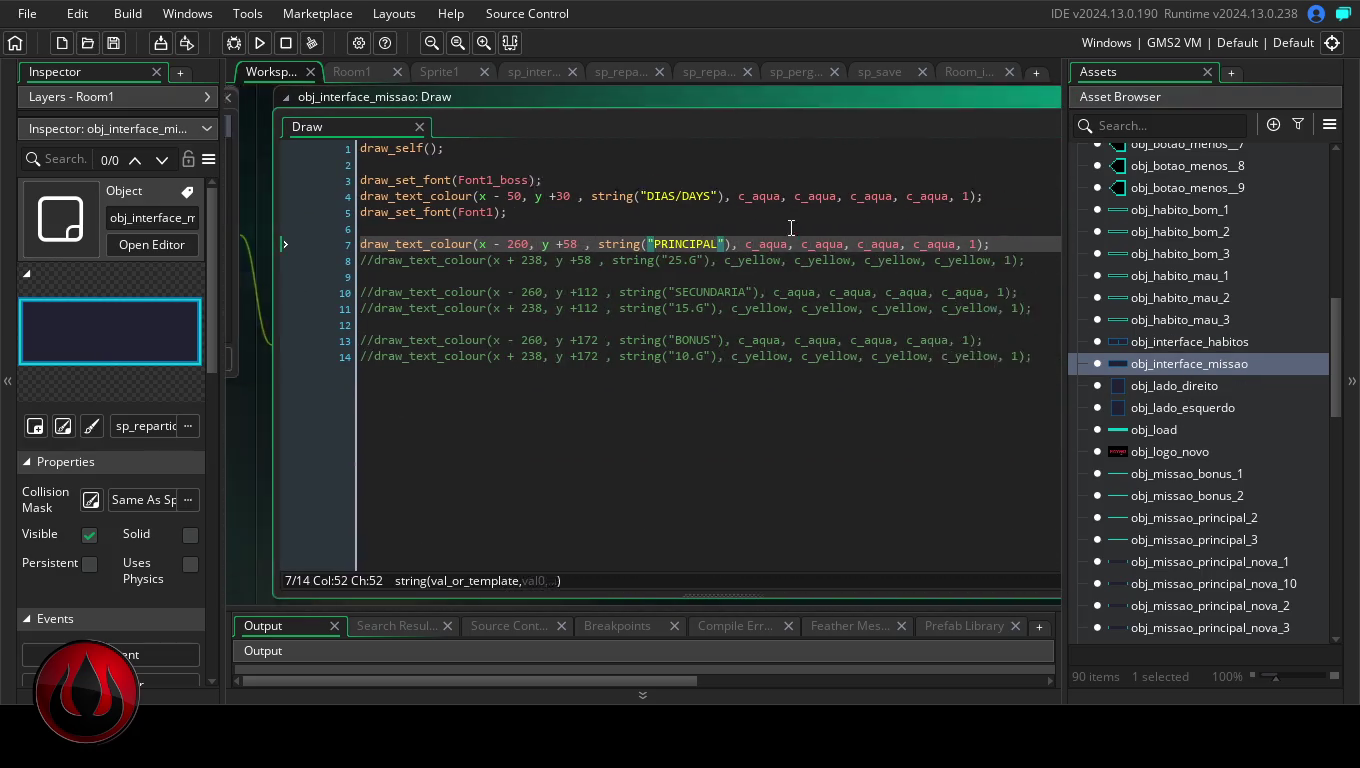
pyautogui.click(468, 196)
pyautogui.moveTo(468, 195); pyautogui.dragTo(463, 194)
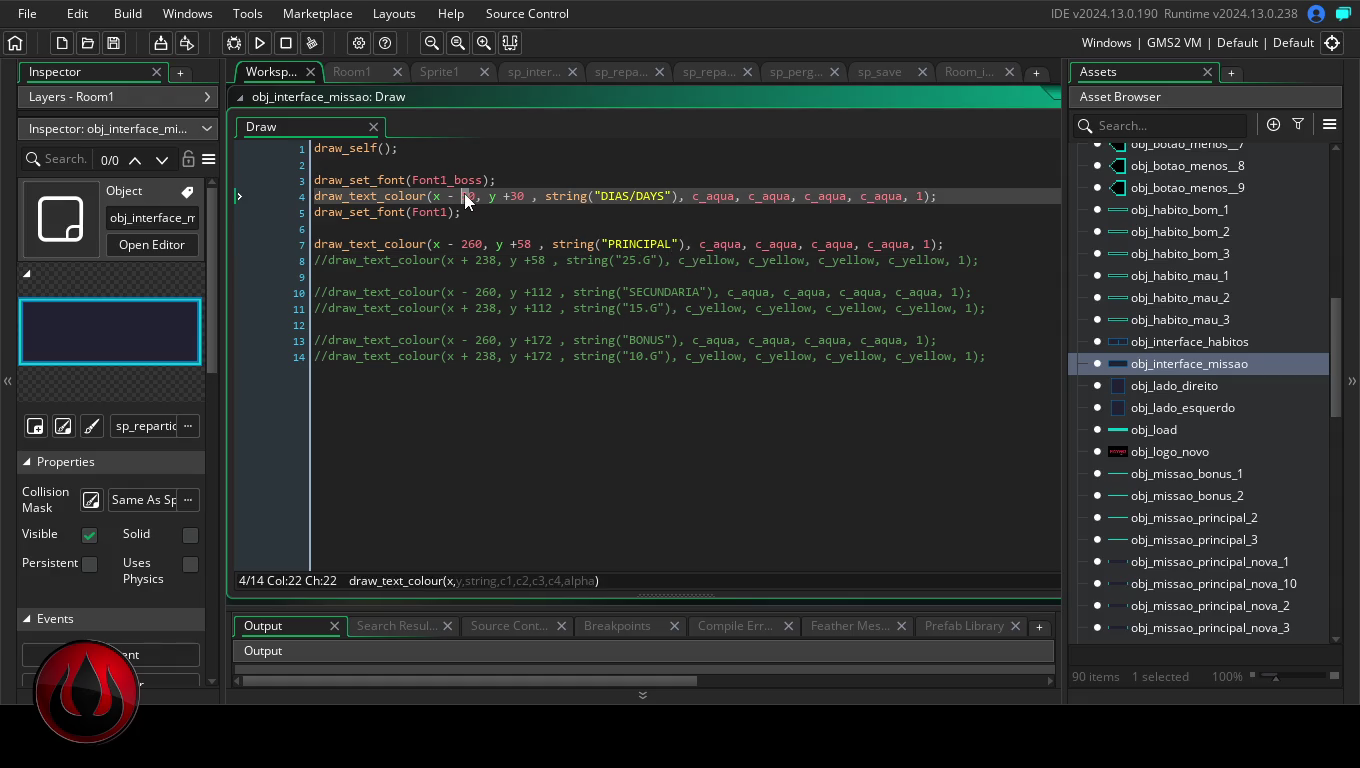
pyautogui.write('7')
pyautogui.click(260, 42)
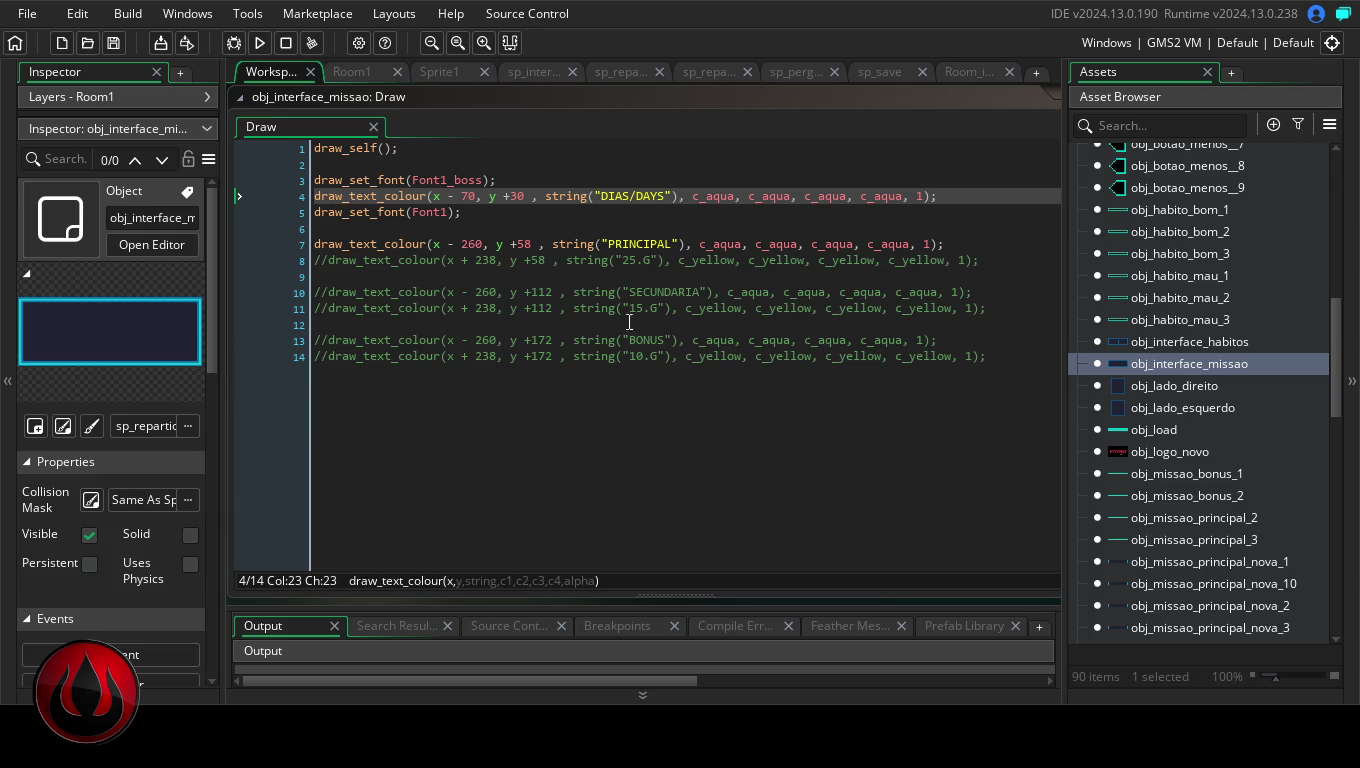
# Change the DIAS/DAYS title's x offset from 70 to 90
pyautogui.click(467, 199)
pyautogui.press('BackSpace')
pyautogui.write('3')
pyautogui.press('BackSpace')
pyautogui.write('9')
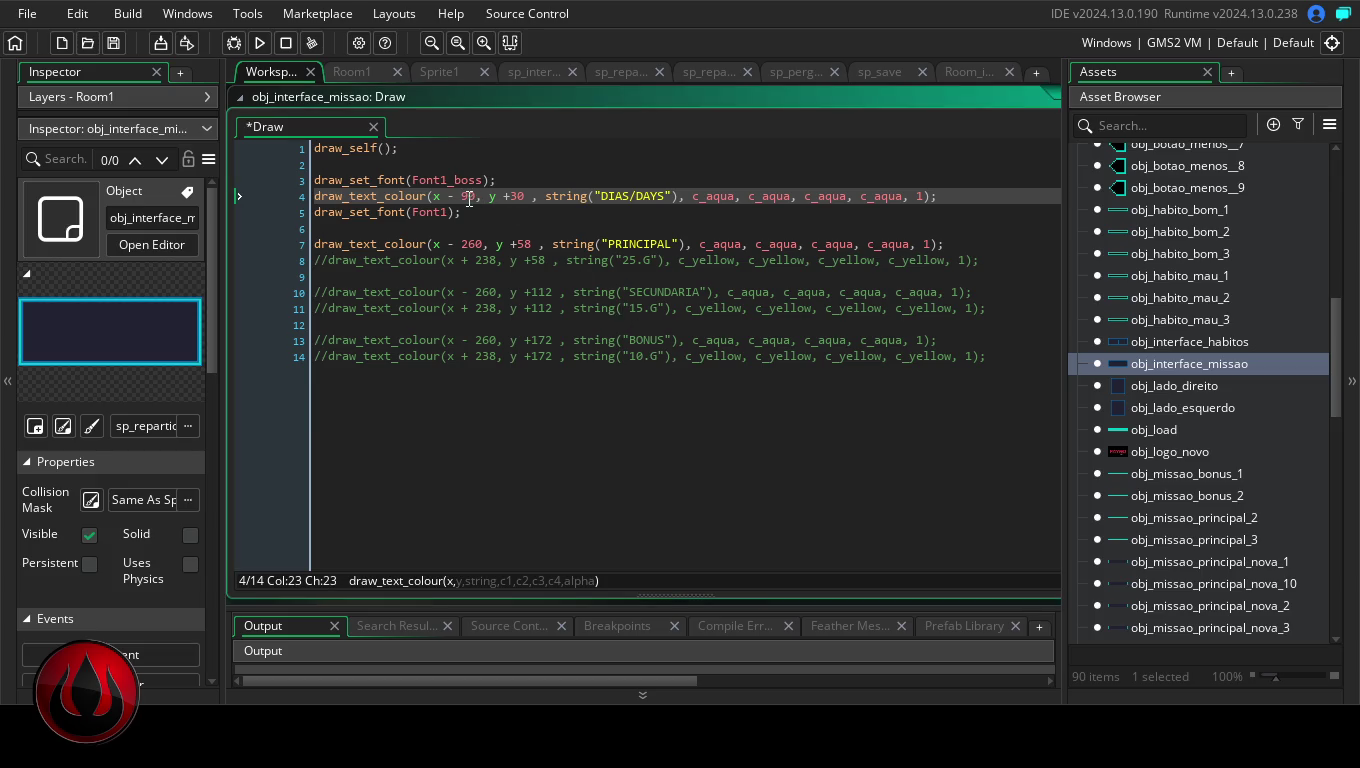
pyautogui.write('8')
# Change the OBJETIVOS/OBJECTIVES title offset in obj_interface_habitos' Draw code from x - 160 to x - 170, then test-run the game
pyautogui.doubleClick(1188, 346)
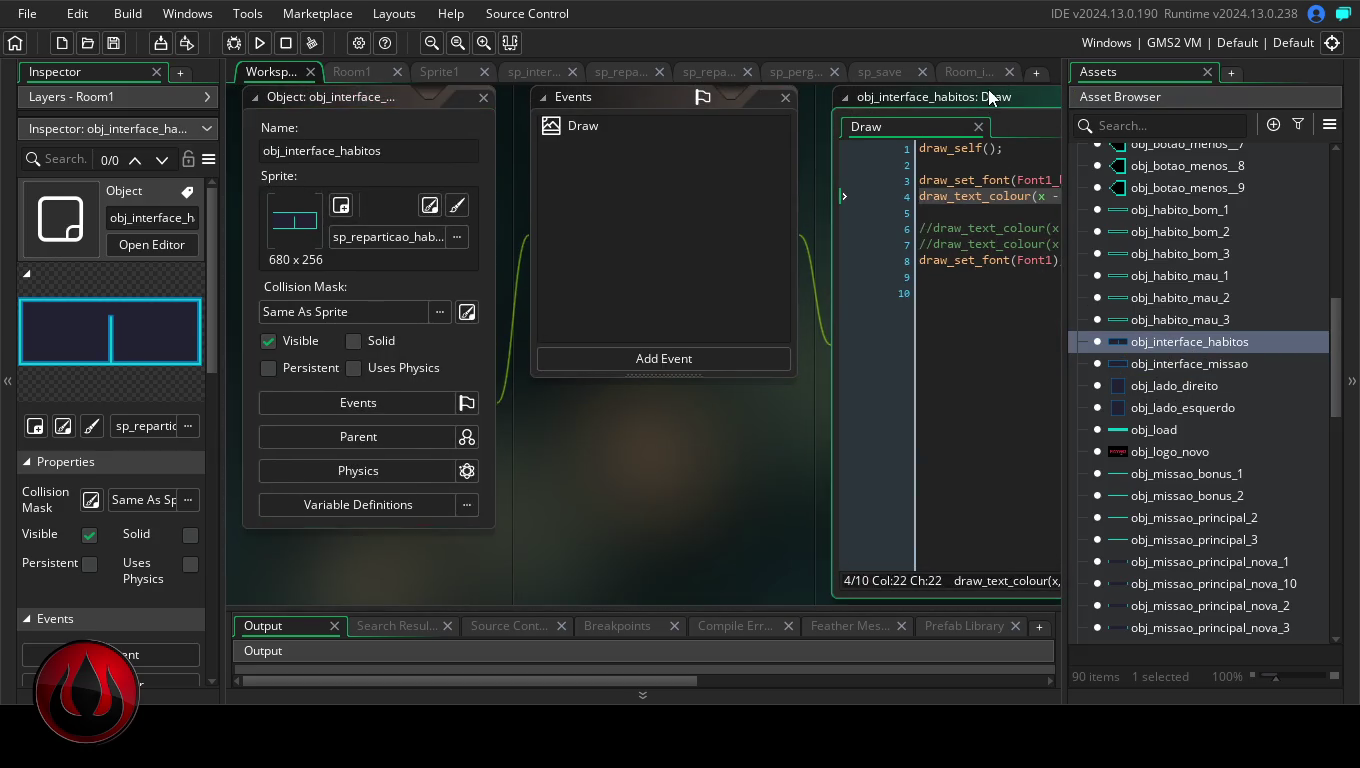
pyautogui.doubleClick(988, 90)
pyautogui.click(475, 197)
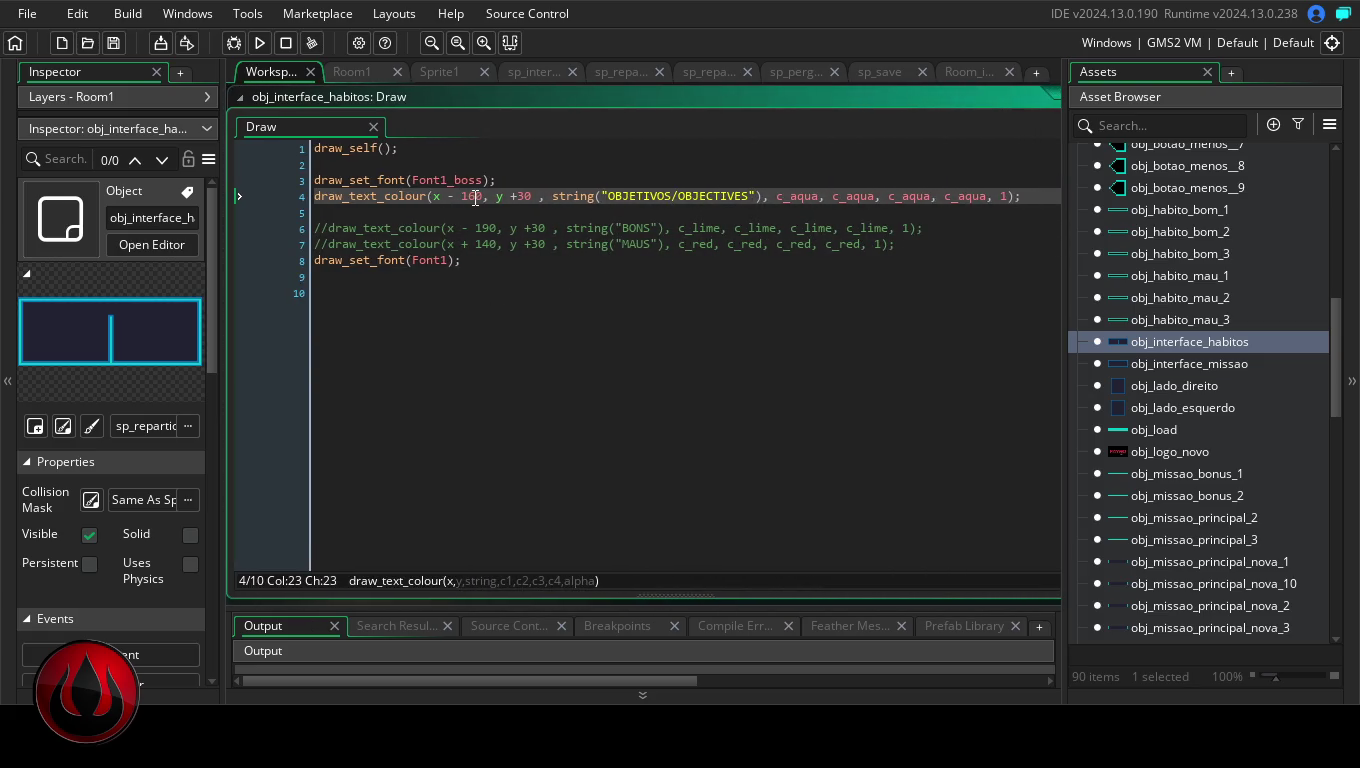
pyautogui.press('BackSpace')
pyautogui.write('8')
pyautogui.press('BackSpace')
pyautogui.write('7')
pyautogui.click(262, 42)
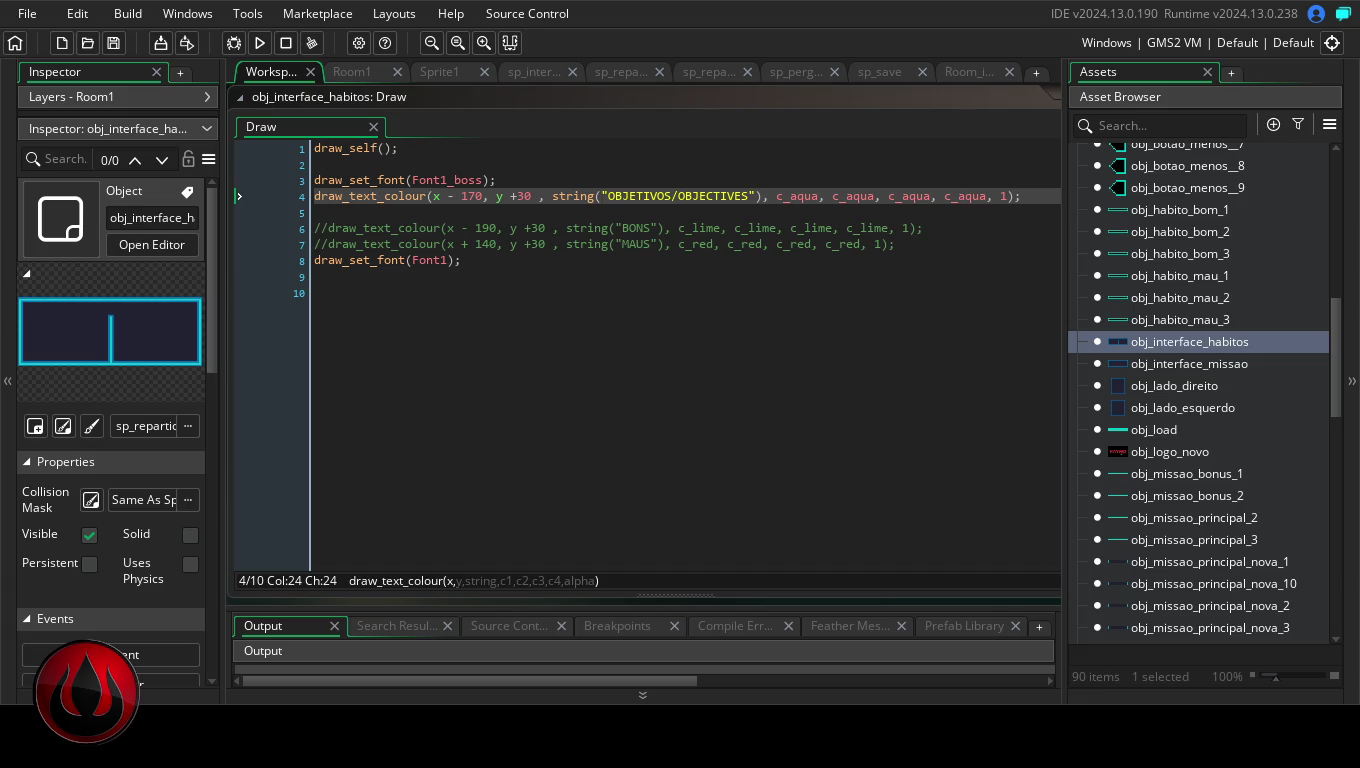
# Open the obj_lado_esquerdo object from the asset browser
pyautogui.moveTo(1328, 352); pyautogui.dragTo(1336, 368)
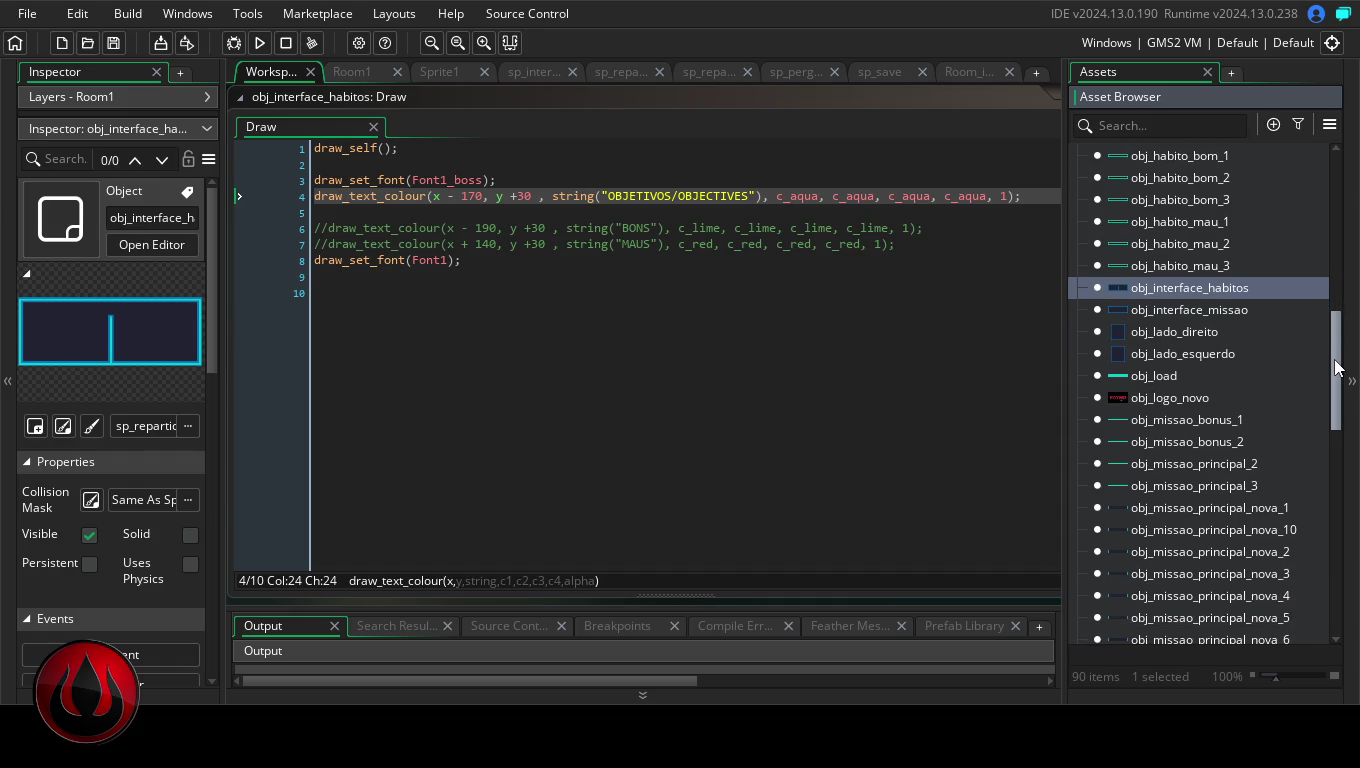
pyautogui.doubleClick(1198, 353)
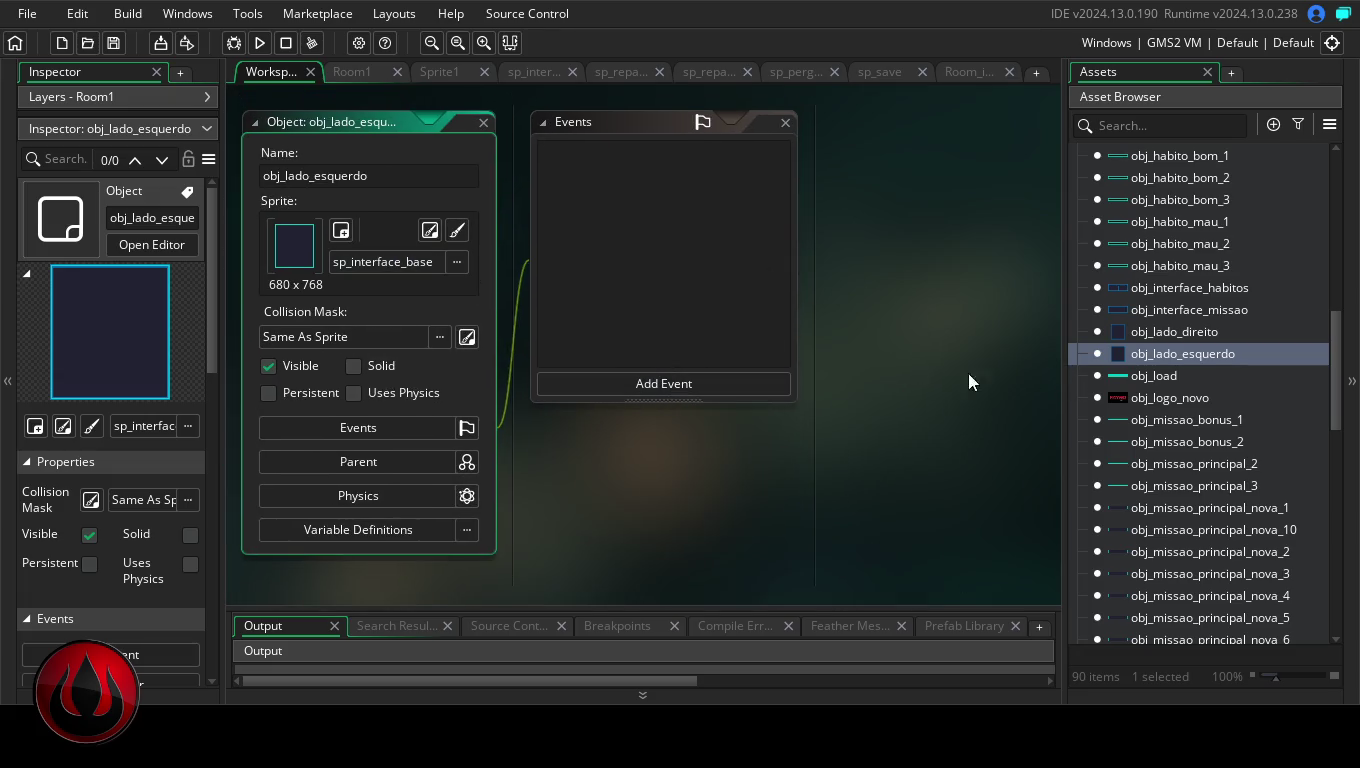
pyautogui.moveTo(1337, 375); pyautogui.dragTo(1336, 365)
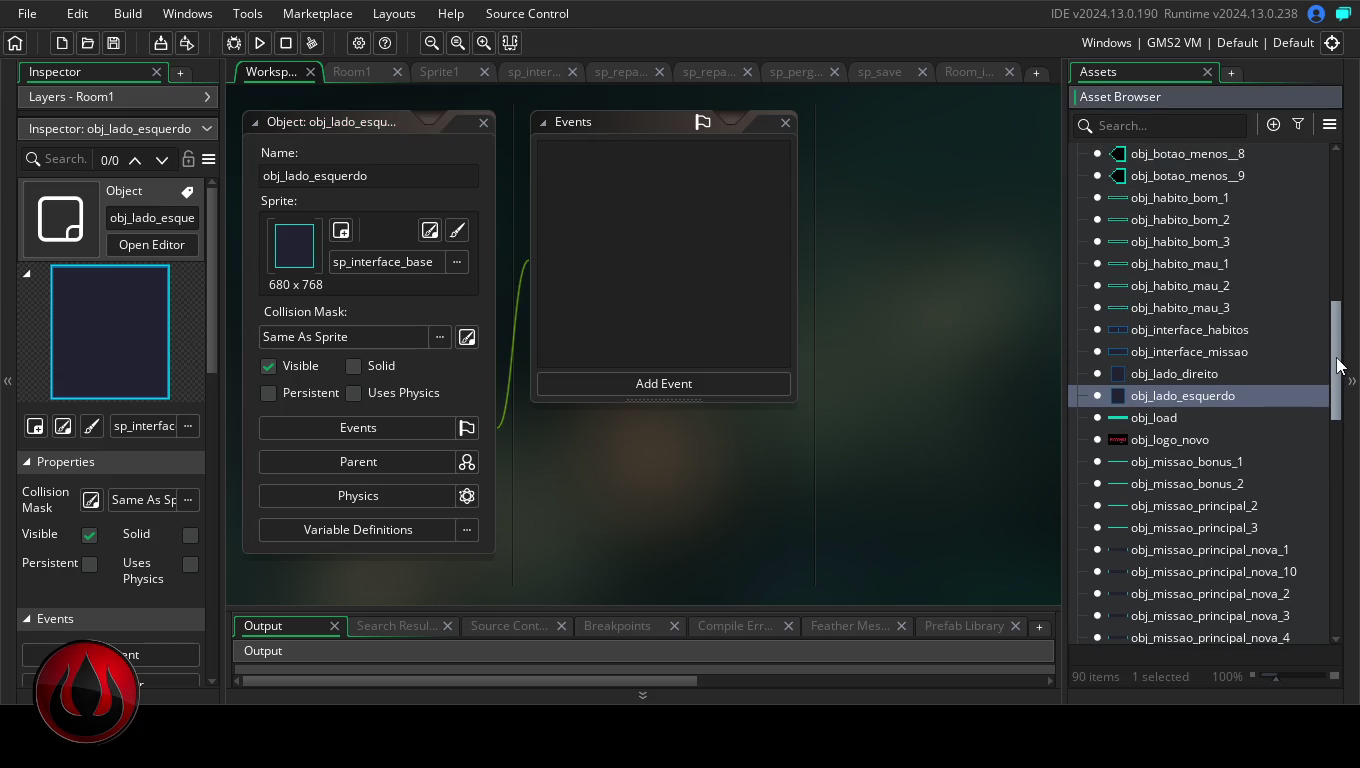
# Paste a draw_text_colour line drawing a white "v1.0" at 10, 750 into obj_interface_habitos' Draw code and run
pyautogui.doubleClick(1179, 327)
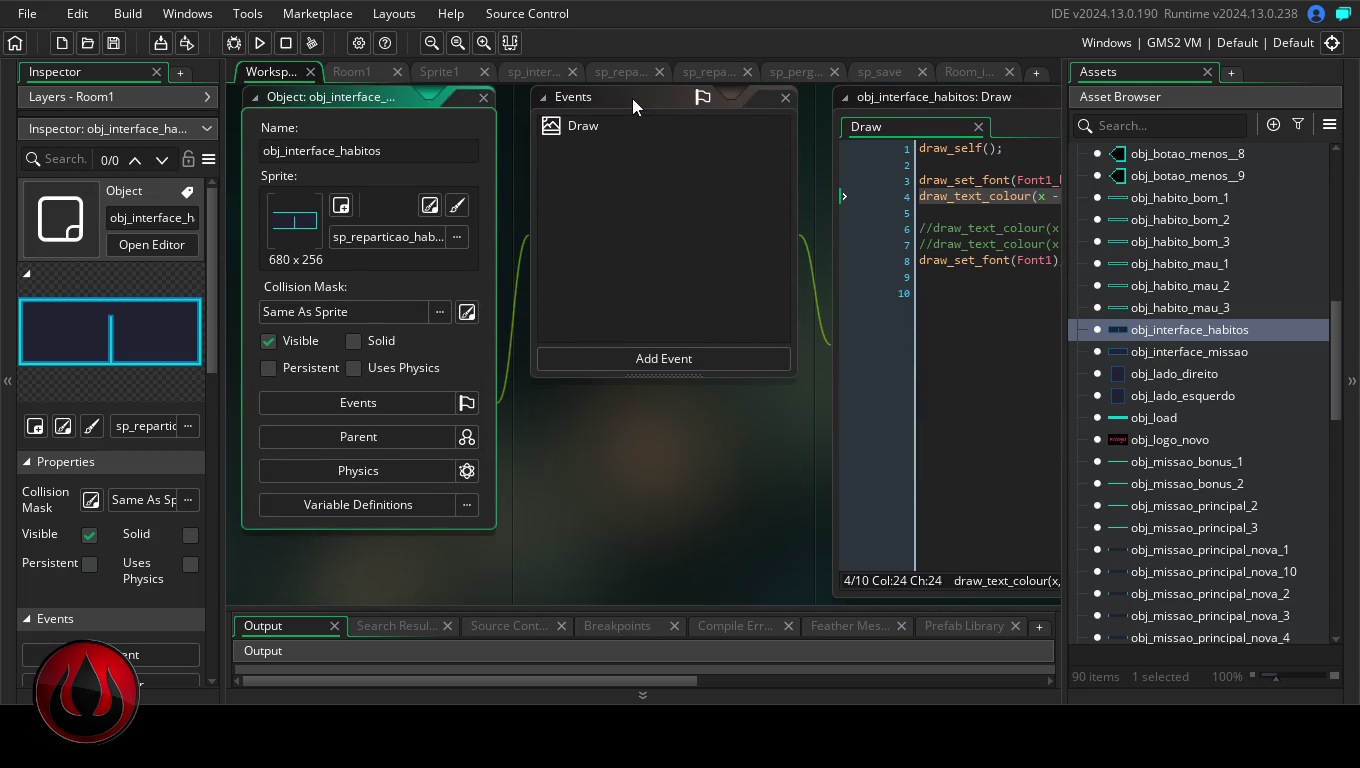
pyautogui.click(642, 131)
pyautogui.doubleClick(975, 104)
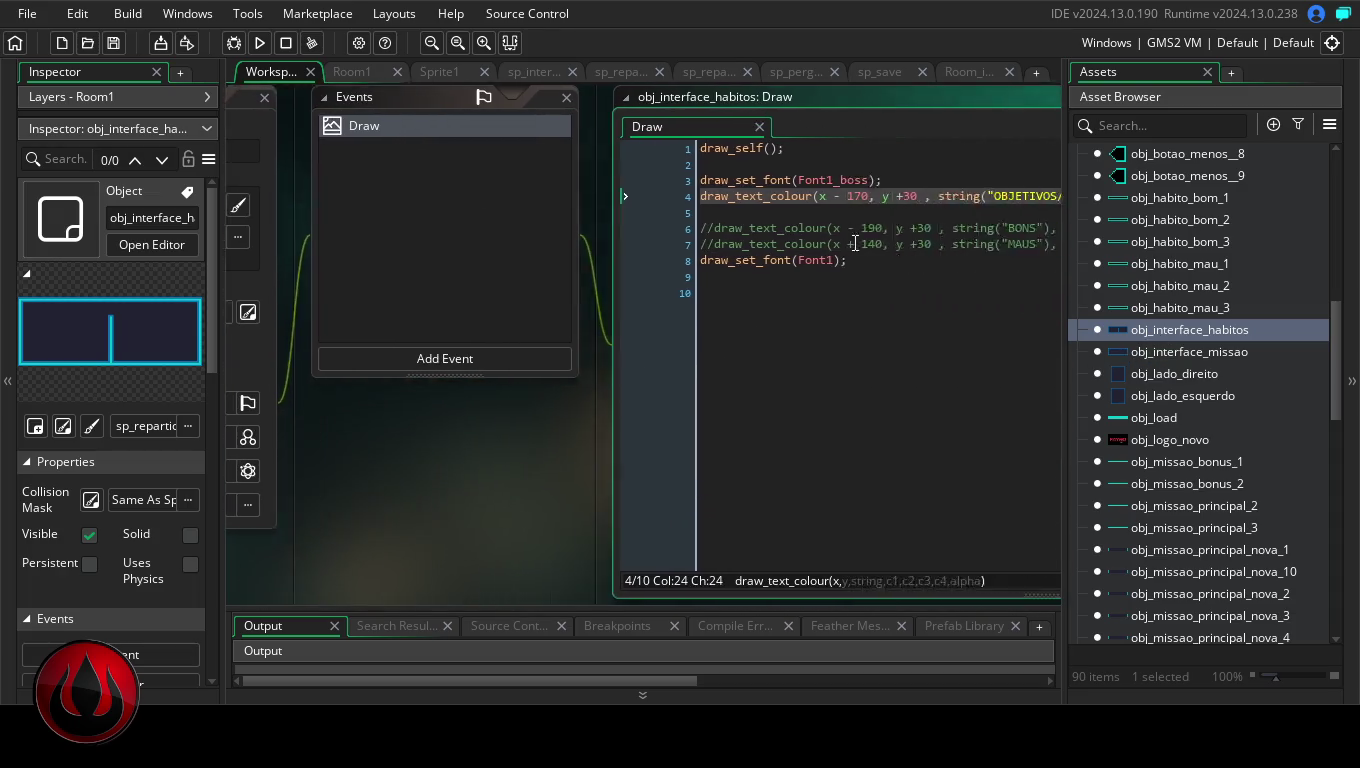
pyautogui.click(525, 275)
pyautogui.press('Return')
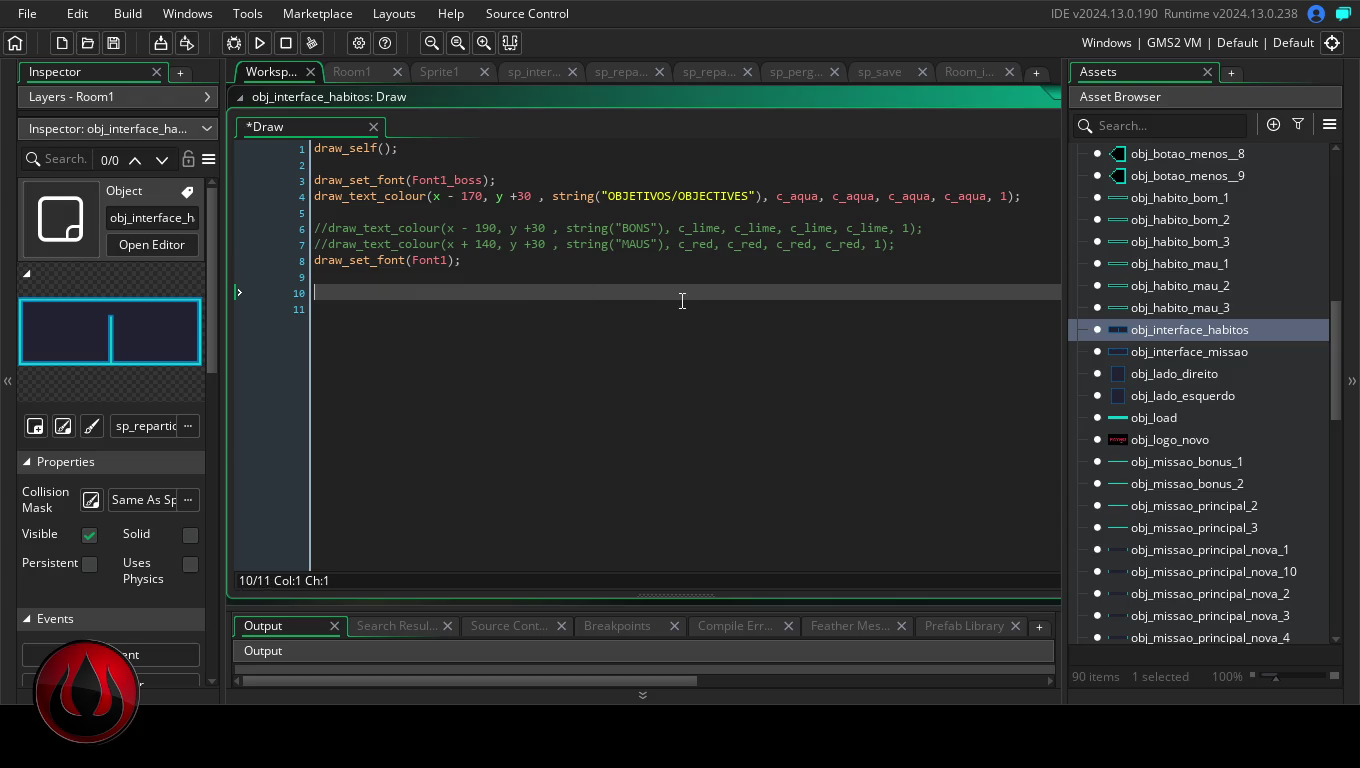
pyautogui.write('draw_text_colour(10, 750, string("v1.0"), c_white, c_white, c_white, c_white, 1);')
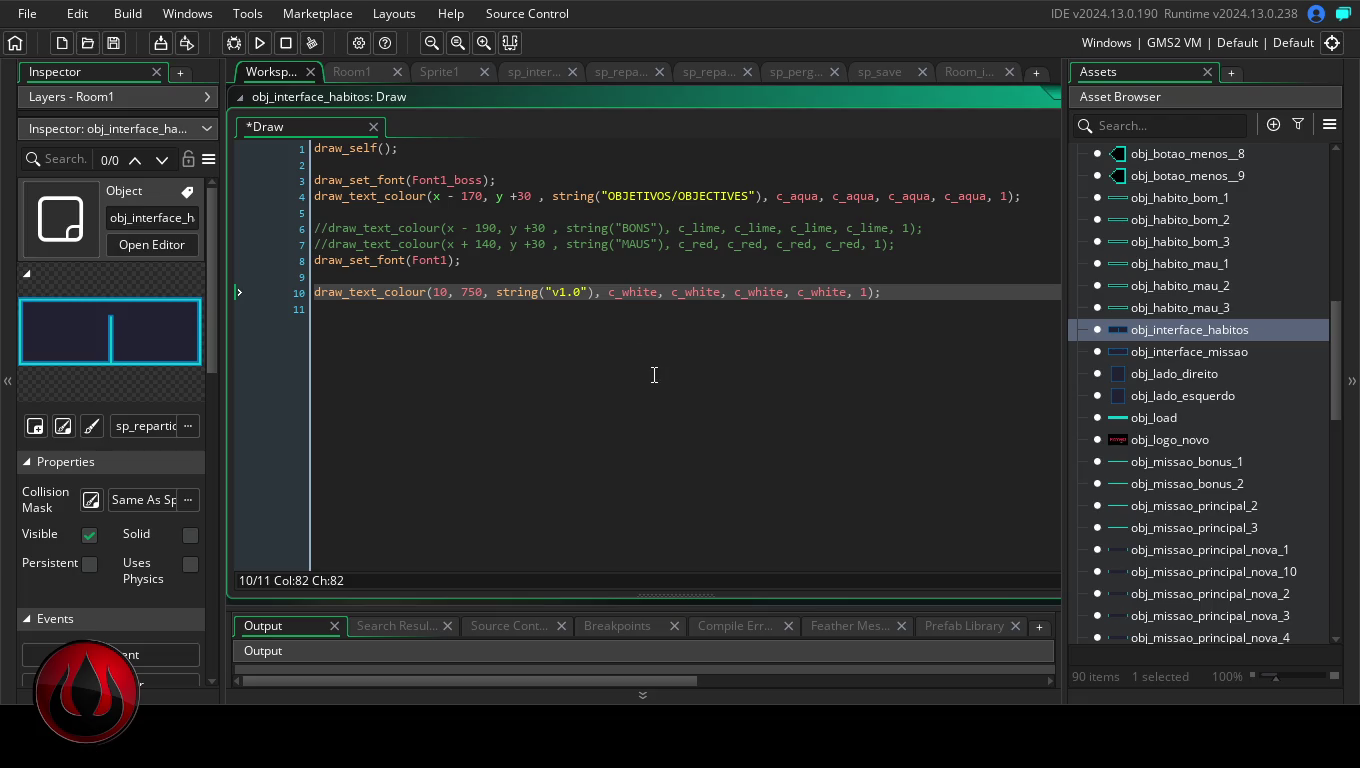
pyautogui.click(260, 43)
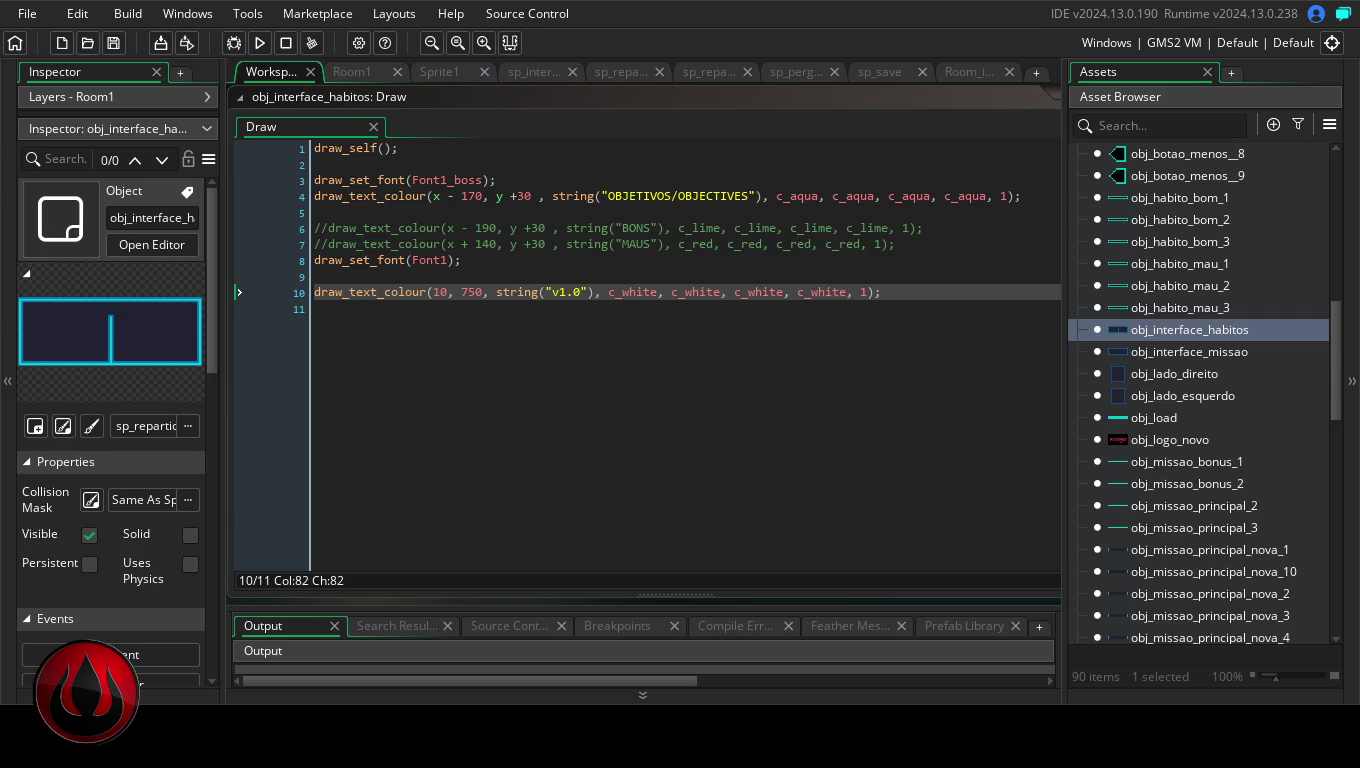
pyautogui.click(683, 416)
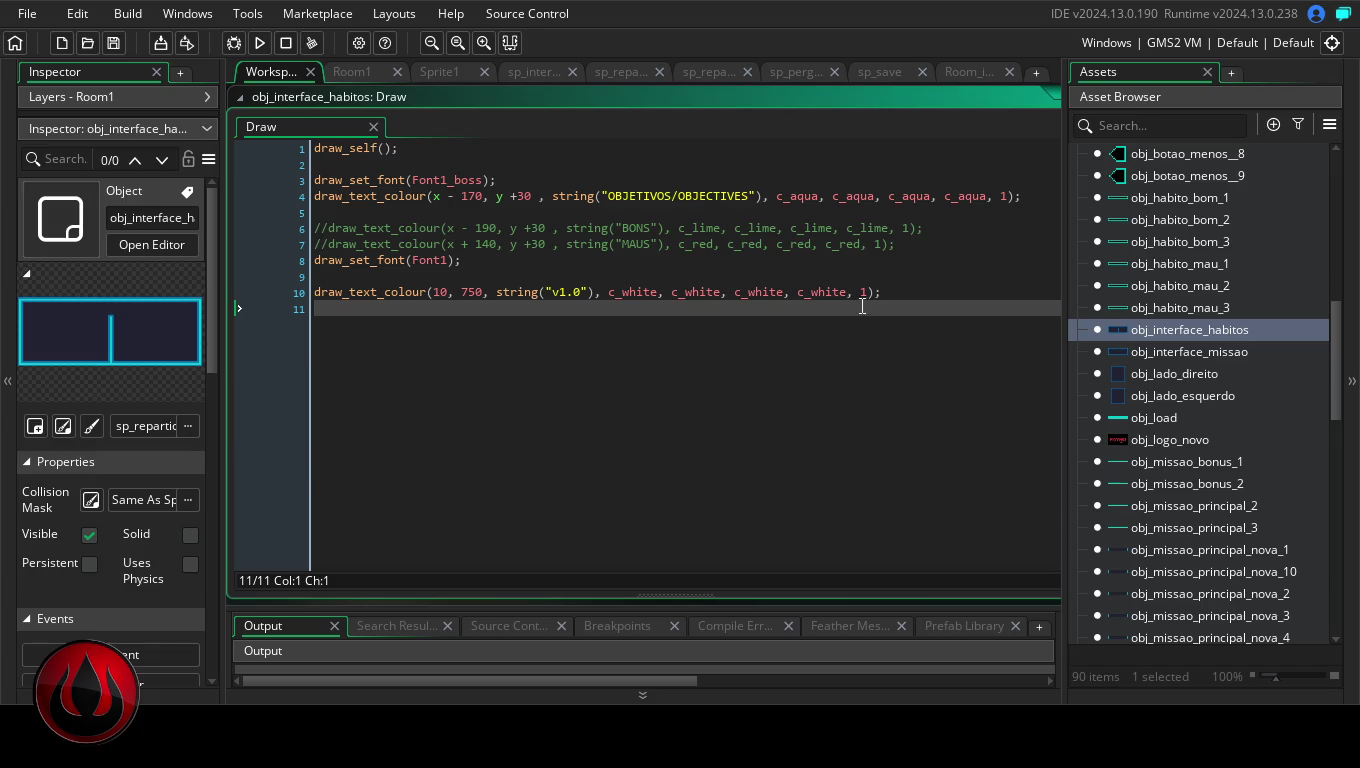
# Run the game again, then use Create Executable to reach the installer-or-zip packaging choice
pyautogui.click(903, 294)
pyautogui.click(644, 334)
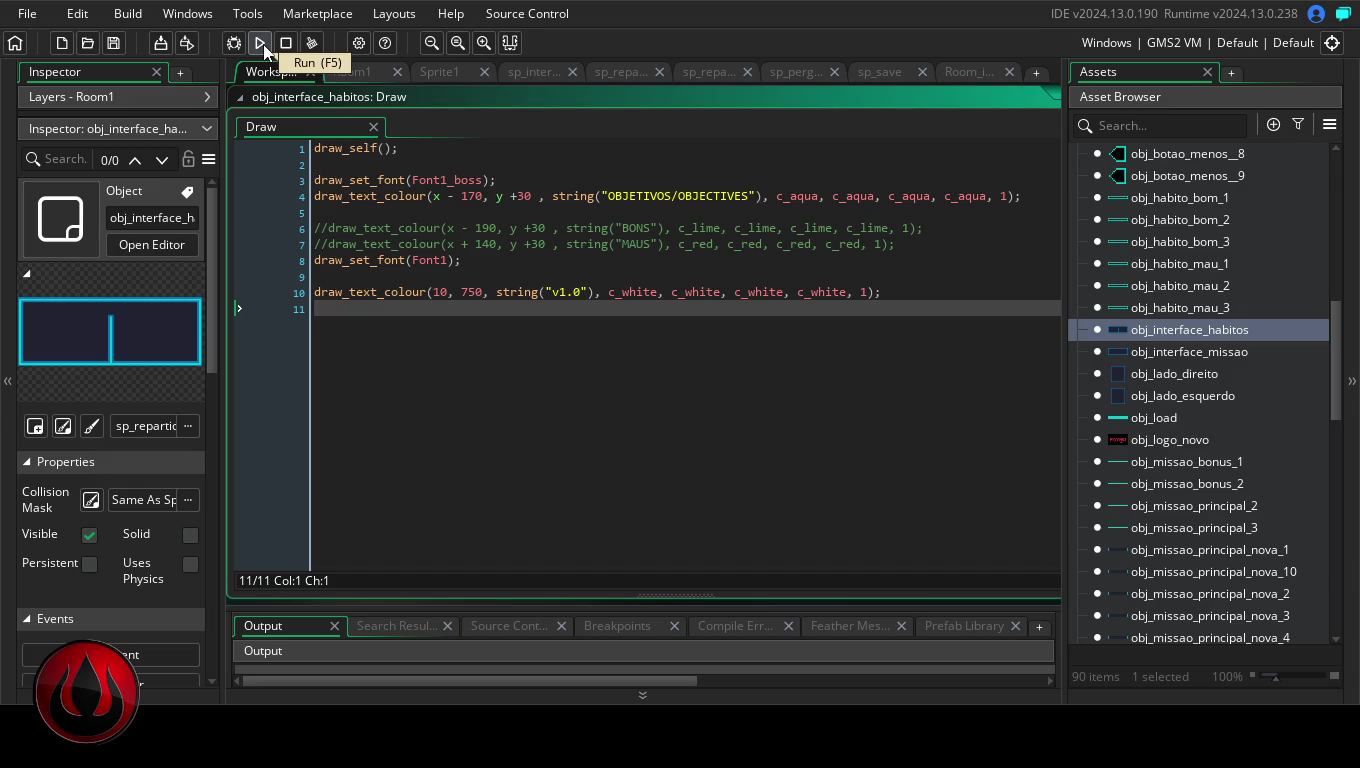
pyautogui.click(264, 44)
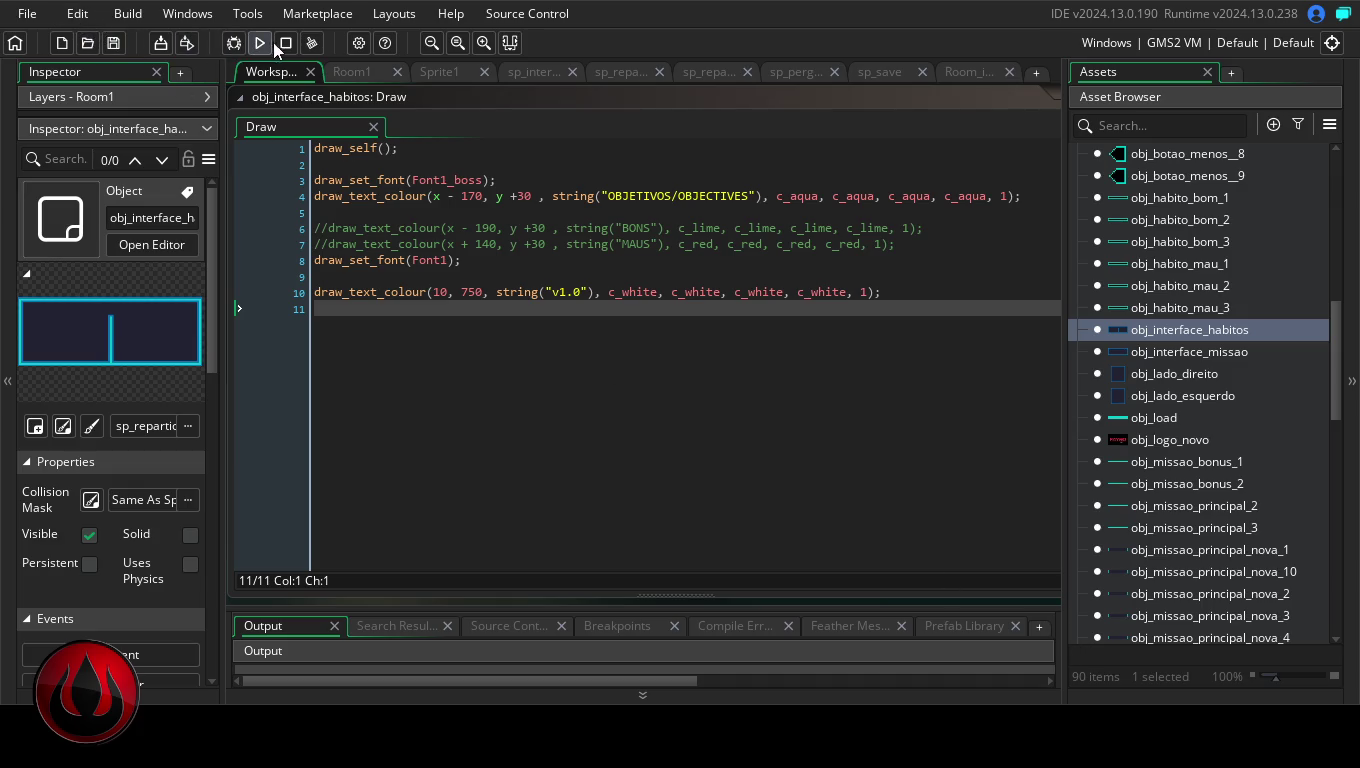
pyautogui.click(161, 43)
pyautogui.click(710, 324)
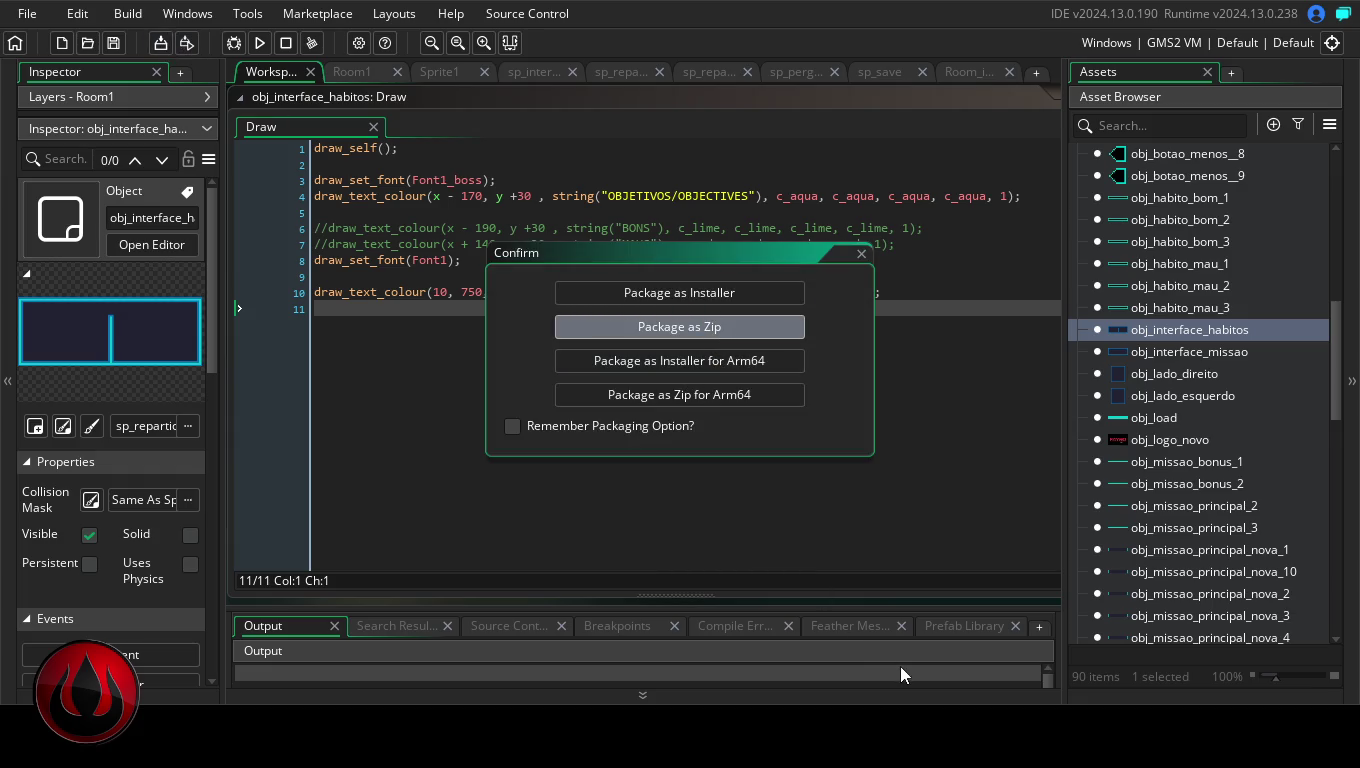
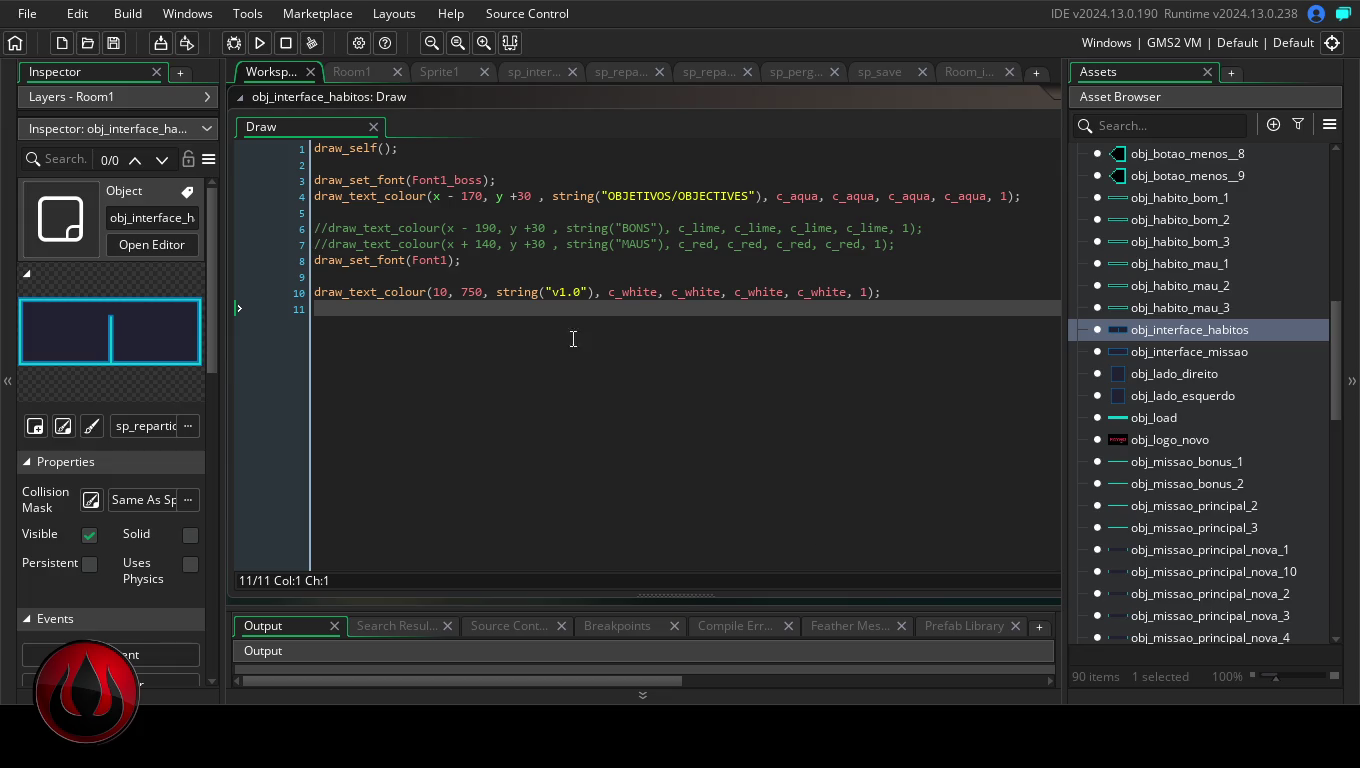
# Build and run the habit tracker to see the new v1.0 label in the corner
pyautogui.click(251, 45)
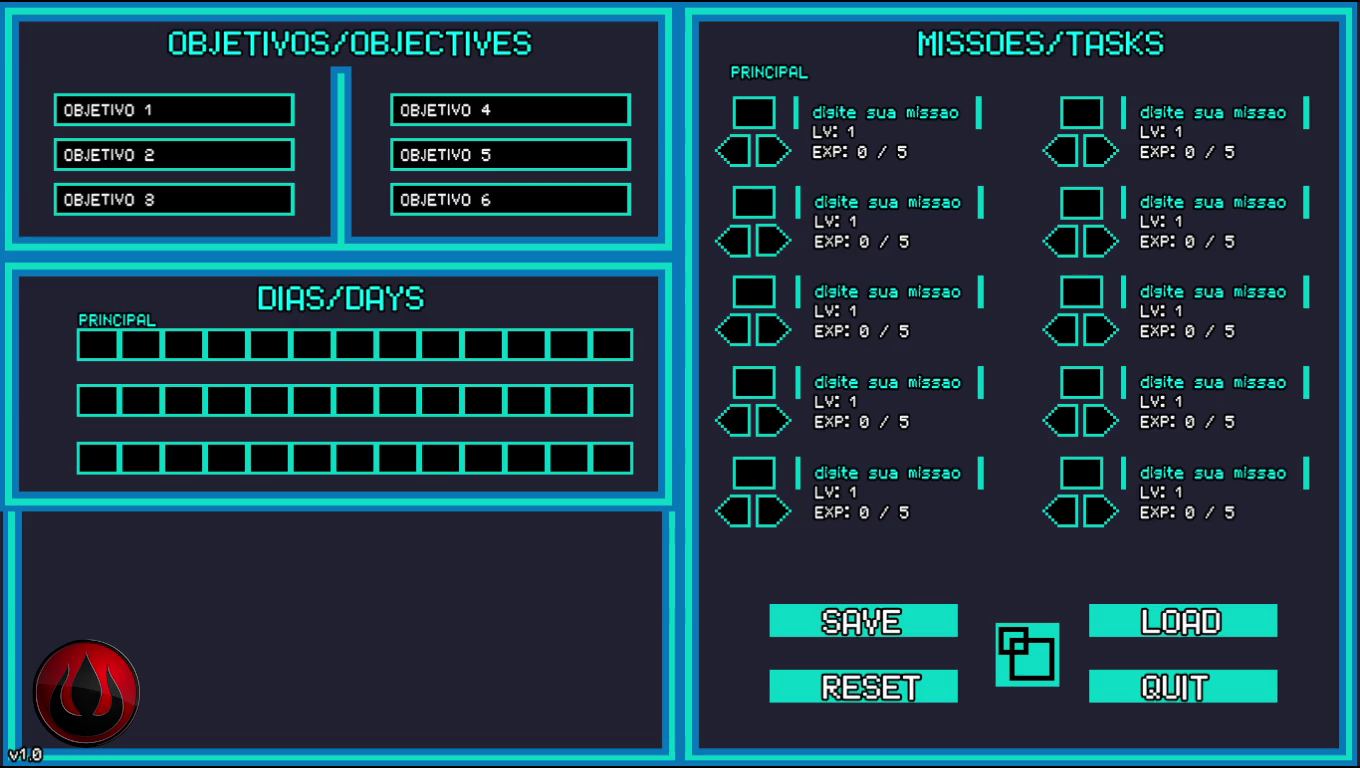
# Show the game in an enlarged window and name the first mission MAKE A PROJECT
pyautogui.click(1006, 634)
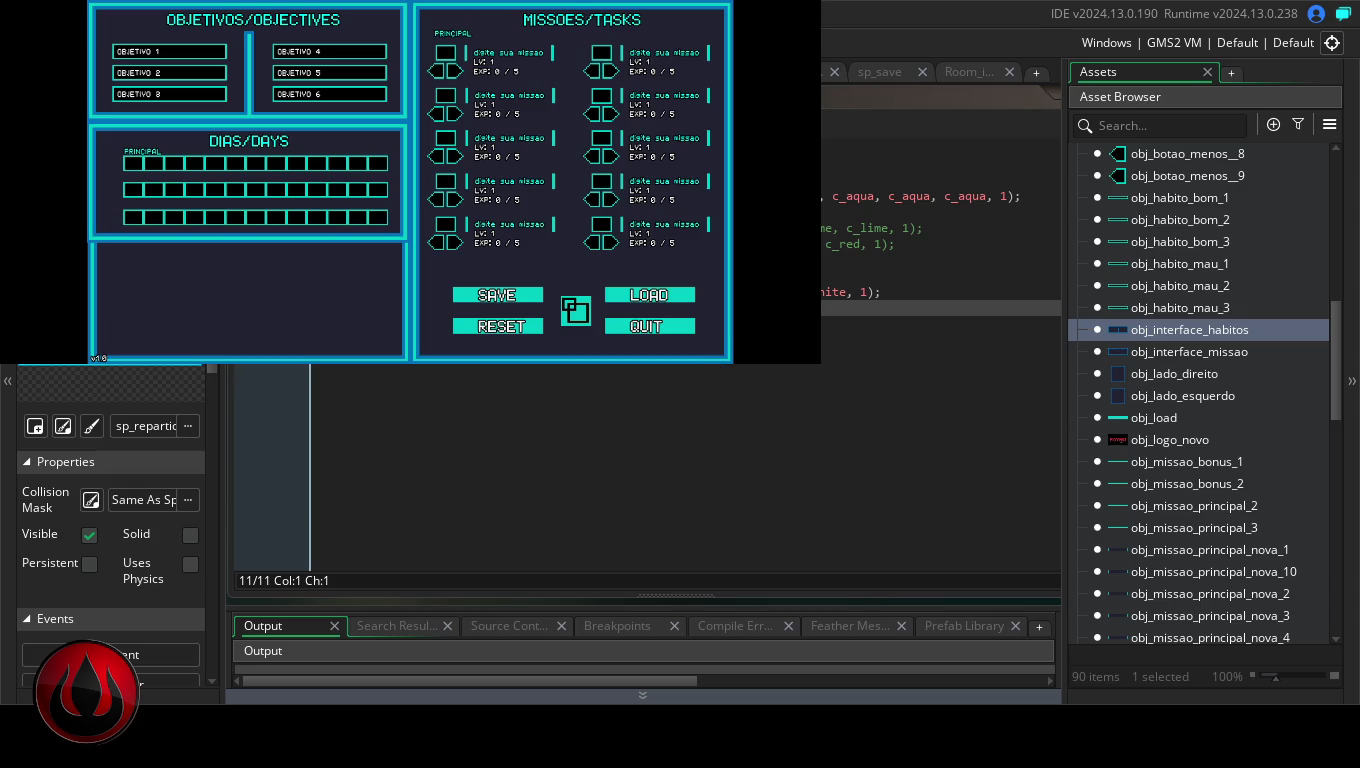
pyautogui.moveTo(821, 364); pyautogui.dragTo(945, 514)
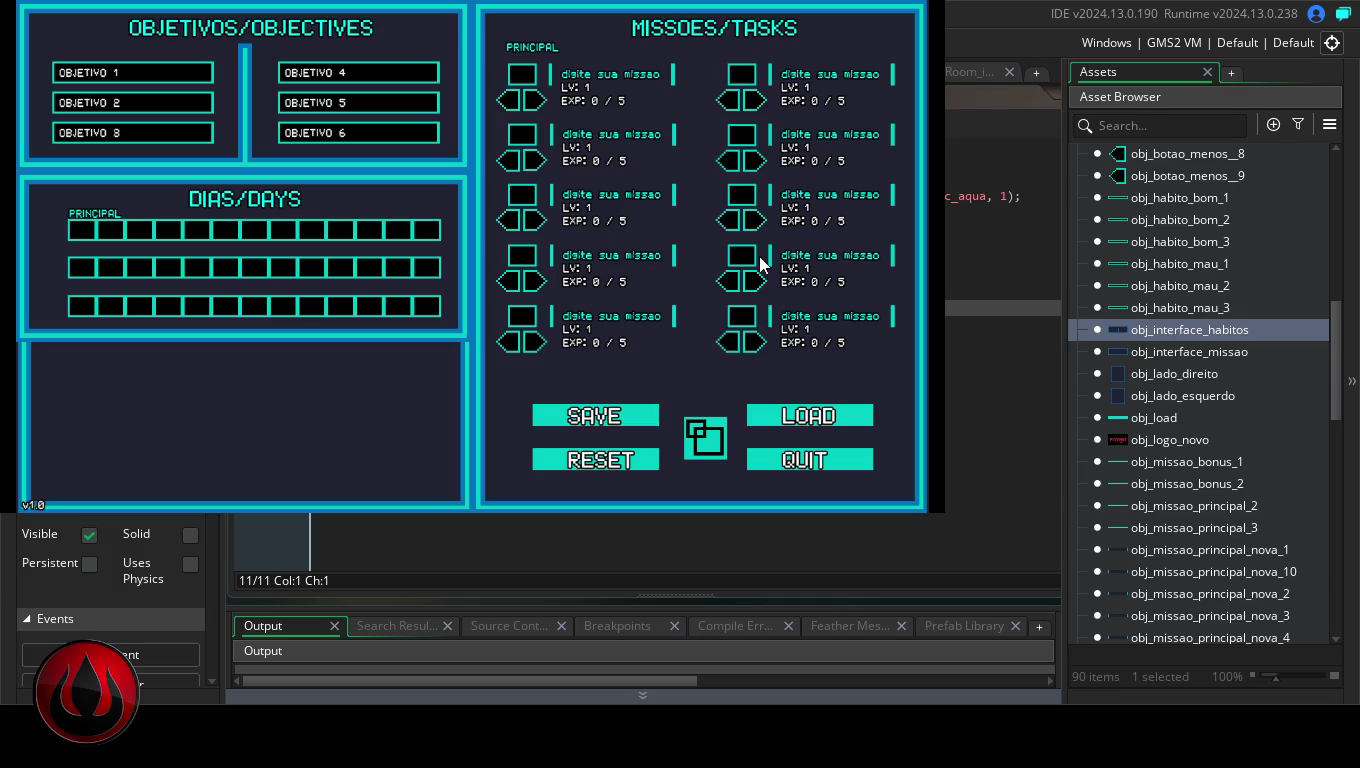
pyautogui.click(528, 78)
pyautogui.write('MAKE A PROJECT')
pyautogui.write('READ A BOOK')
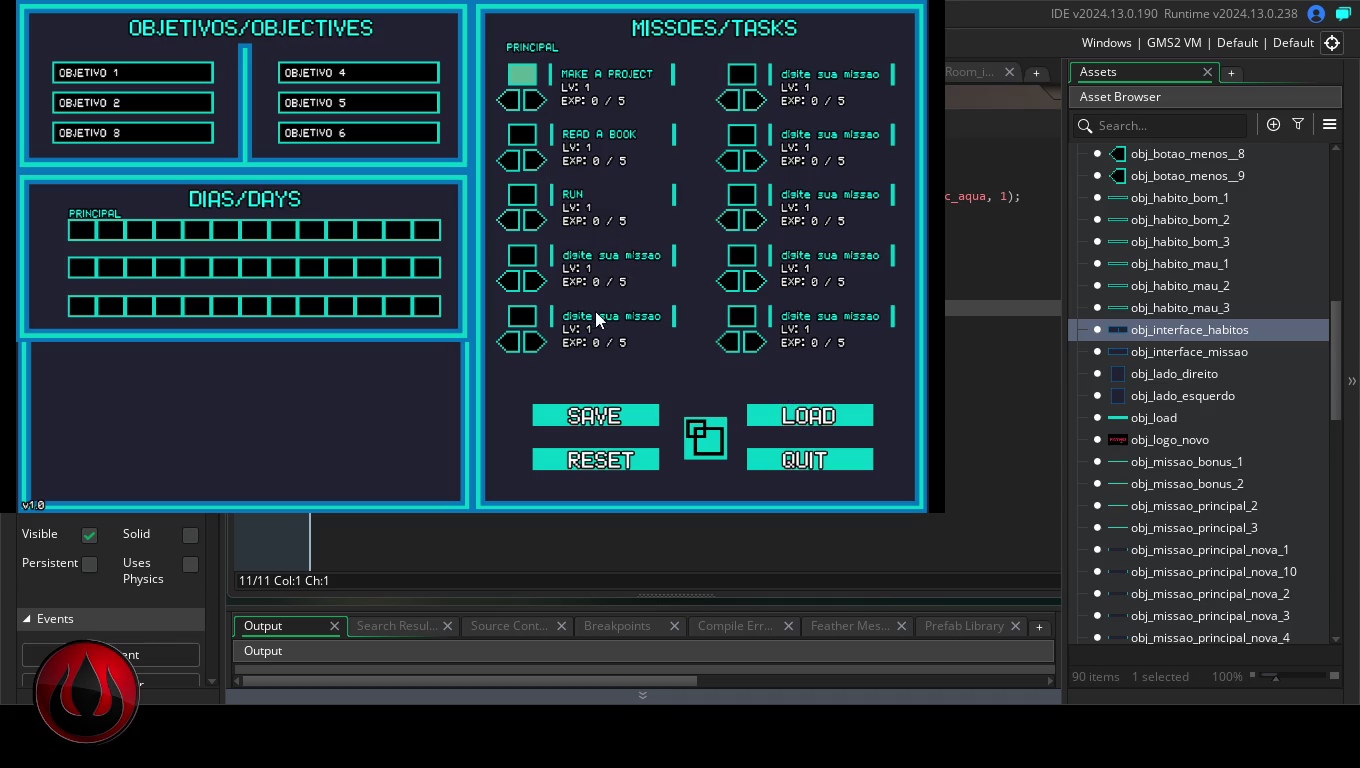
# Add experience to the MAKE A PROJECT mission
pyautogui.click(535, 100)
# Level up MAKE A PROJECT, READ A BOOK, RUN and the fourth mission with EXP
pyautogui.click(535, 100)
pyautogui.click(535, 100)
pyautogui.click(535, 100)
pyautogui.click(535, 100)
pyautogui.click(535, 101)
pyautogui.click(535, 101)
pyautogui.click(535, 101)
pyautogui.click(535, 101)
pyautogui.click(536, 161)
pyautogui.click(536, 161)
pyautogui.click(536, 161)
pyautogui.click(536, 161)
pyautogui.click(536, 161)
pyautogui.click(536, 161)
pyautogui.click(536, 161)
pyautogui.click(536, 161)
pyautogui.click(536, 161)
pyautogui.click(536, 161)
pyautogui.click(537, 162)
pyautogui.click(537, 162)
pyautogui.click(538, 164)
pyautogui.click(538, 164)
pyautogui.click(539, 166)
pyautogui.click(539, 166)
pyautogui.click(537, 221)
pyautogui.click(537, 221)
pyautogui.click(536, 220)
pyautogui.click(536, 220)
pyautogui.click(535, 219)
pyautogui.click(535, 219)
pyautogui.click(534, 218)
pyautogui.click(534, 218)
pyautogui.click(537, 284)
pyautogui.click(537, 284)
# Mark several days in the DAYS grid, then reset the tracker to blank defaults
pyautogui.click(85, 221)
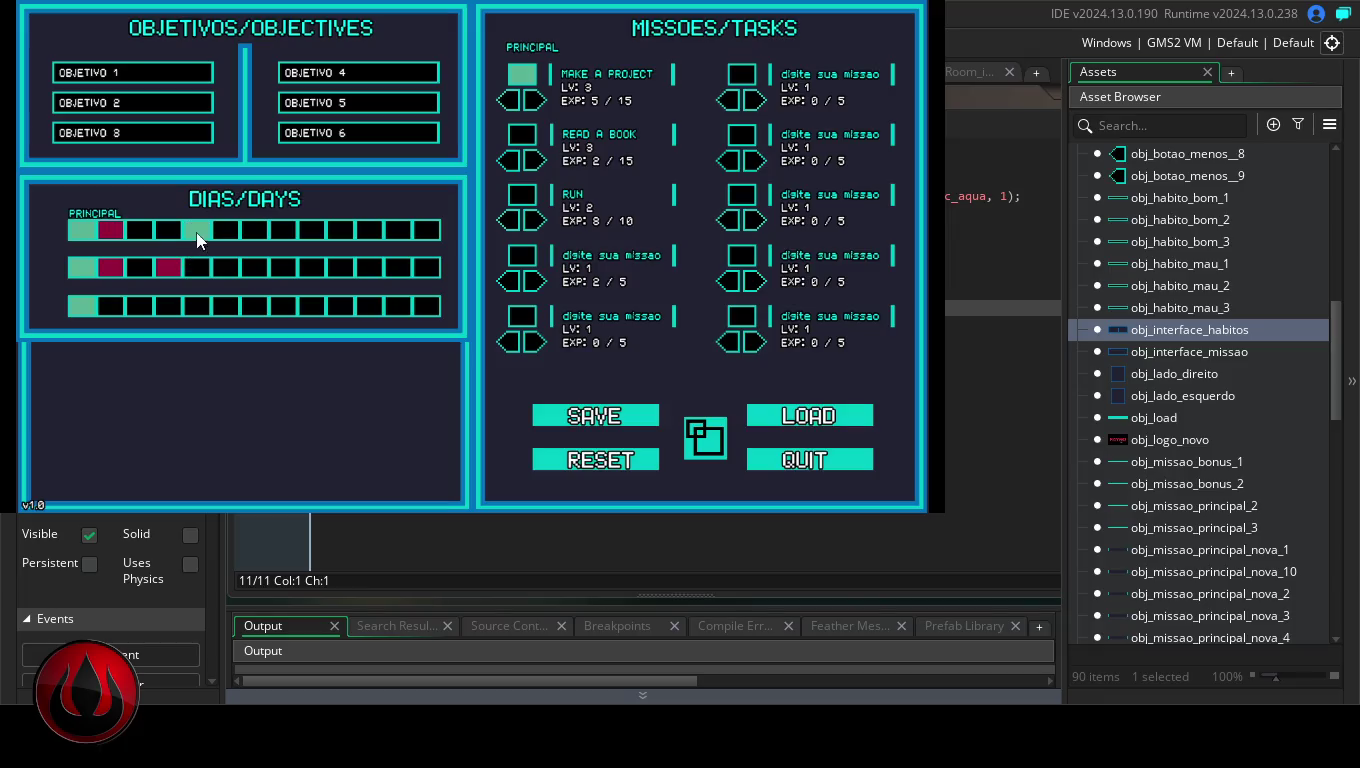
pyautogui.click(341, 307)
pyautogui.click(369, 267)
pyautogui.click(341, 267)
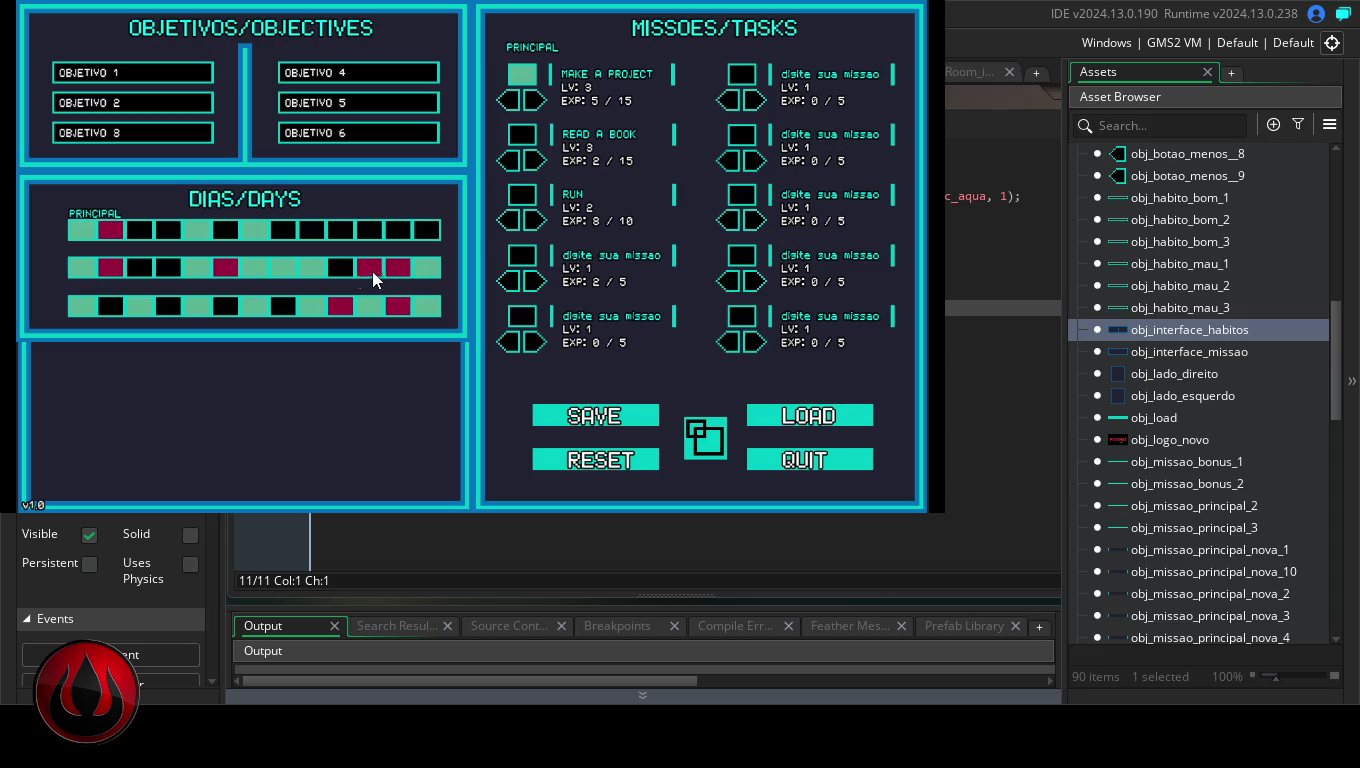
pyautogui.click(312, 230)
pyautogui.click(283, 230)
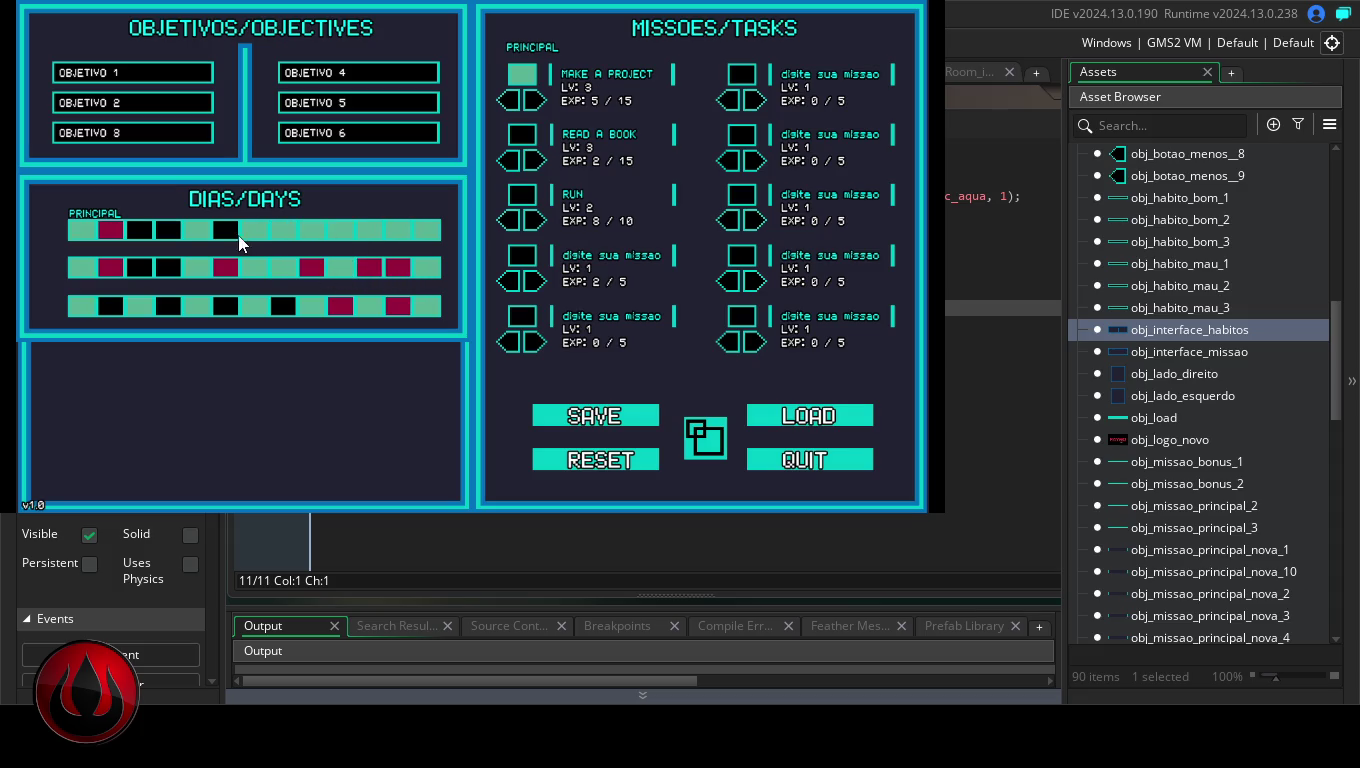
pyautogui.click(168, 230)
pyautogui.click(283, 230)
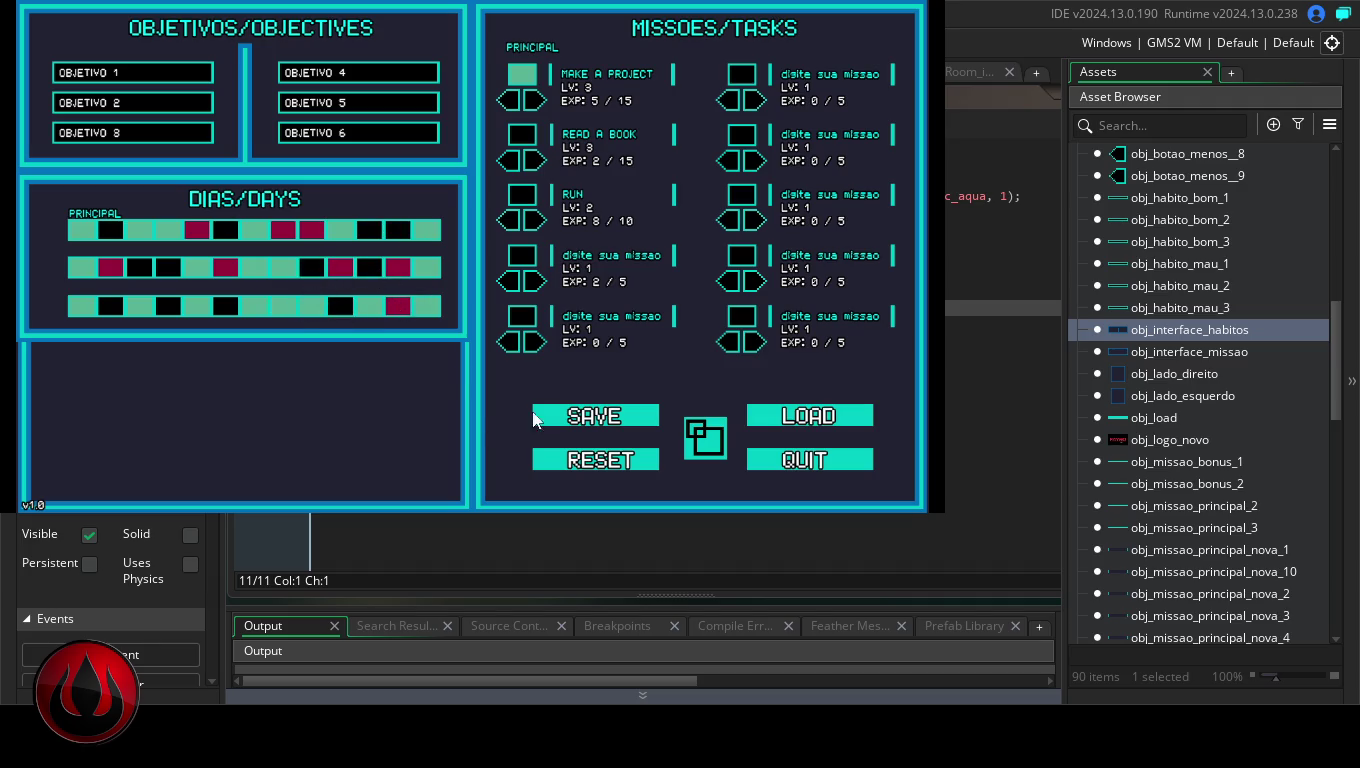
pyautogui.click(603, 466)
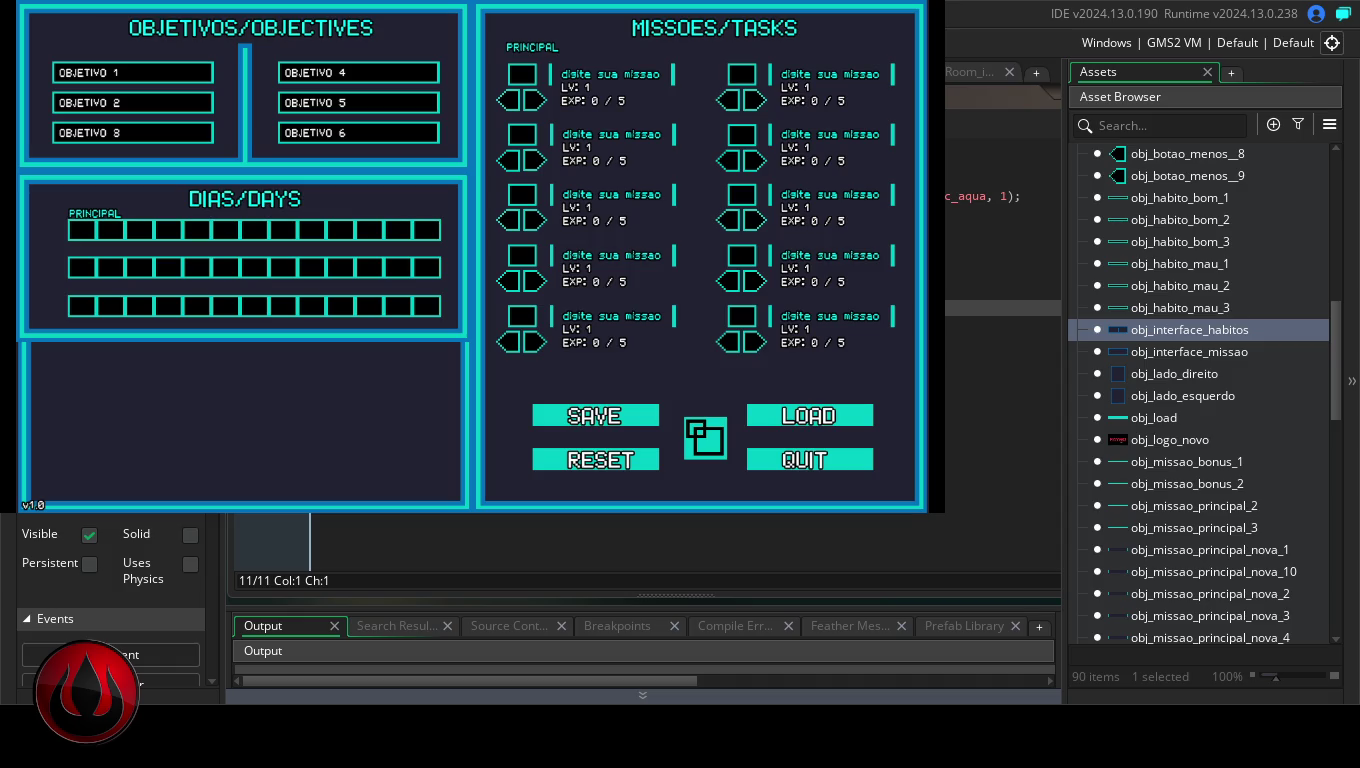
# Light the right-column mission boxes green, with the second one set to red
pyautogui.click(745, 318)
pyautogui.click(748, 257)
pyautogui.click(746, 195)
pyautogui.click(741, 140)
pyautogui.click(741, 140)
pyautogui.click(741, 82)
# Light the left-column mission boxes green, with the second one set to red
pyautogui.click(520, 80)
pyautogui.click(524, 148)
pyautogui.click(524, 148)
pyautogui.click(530, 217)
pyautogui.click(523, 258)
pyautogui.click(523, 307)
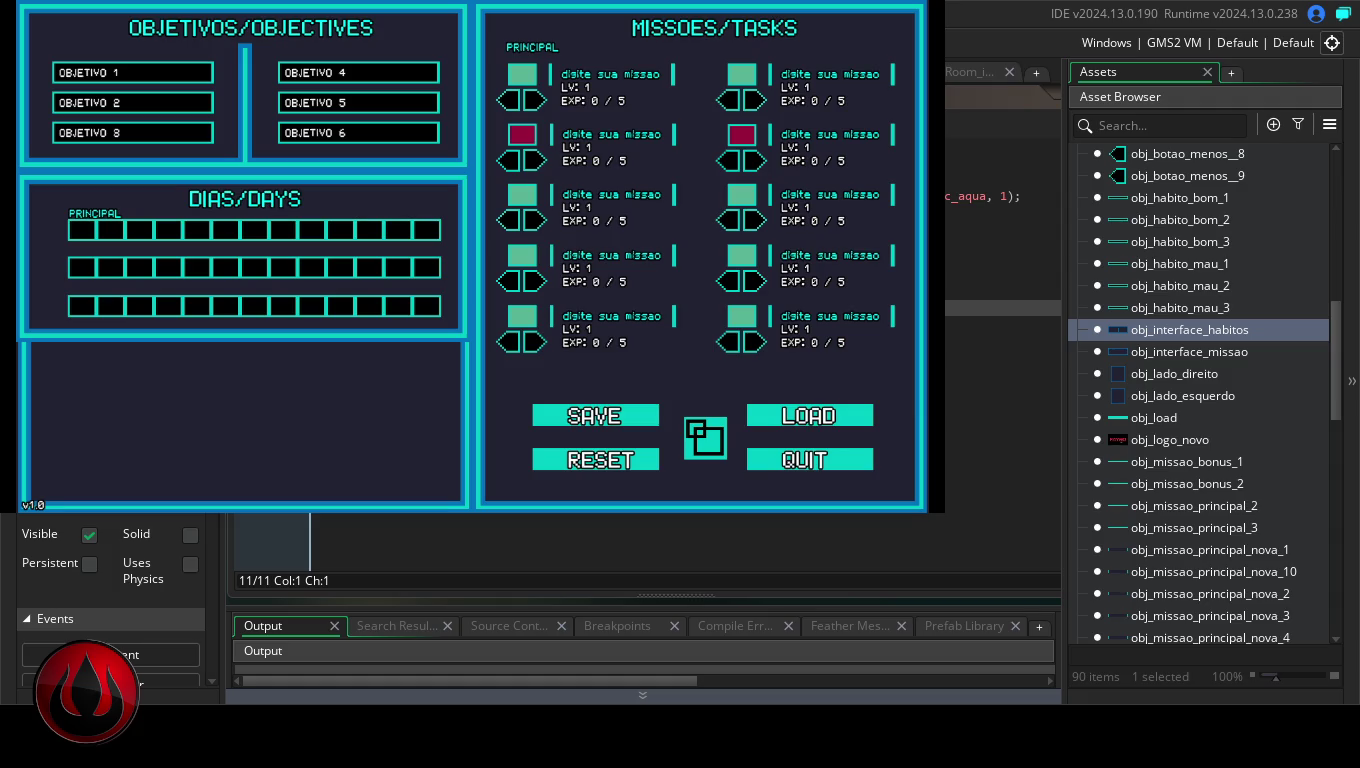
# Rename the first mission MAKE A NEW PROJECT and enter objectives READ A BOOK and PLAY DE GAME
pyautogui.write('MAKE A NEW PROJECT')
pyautogui.write('MAKE A PROJECT')
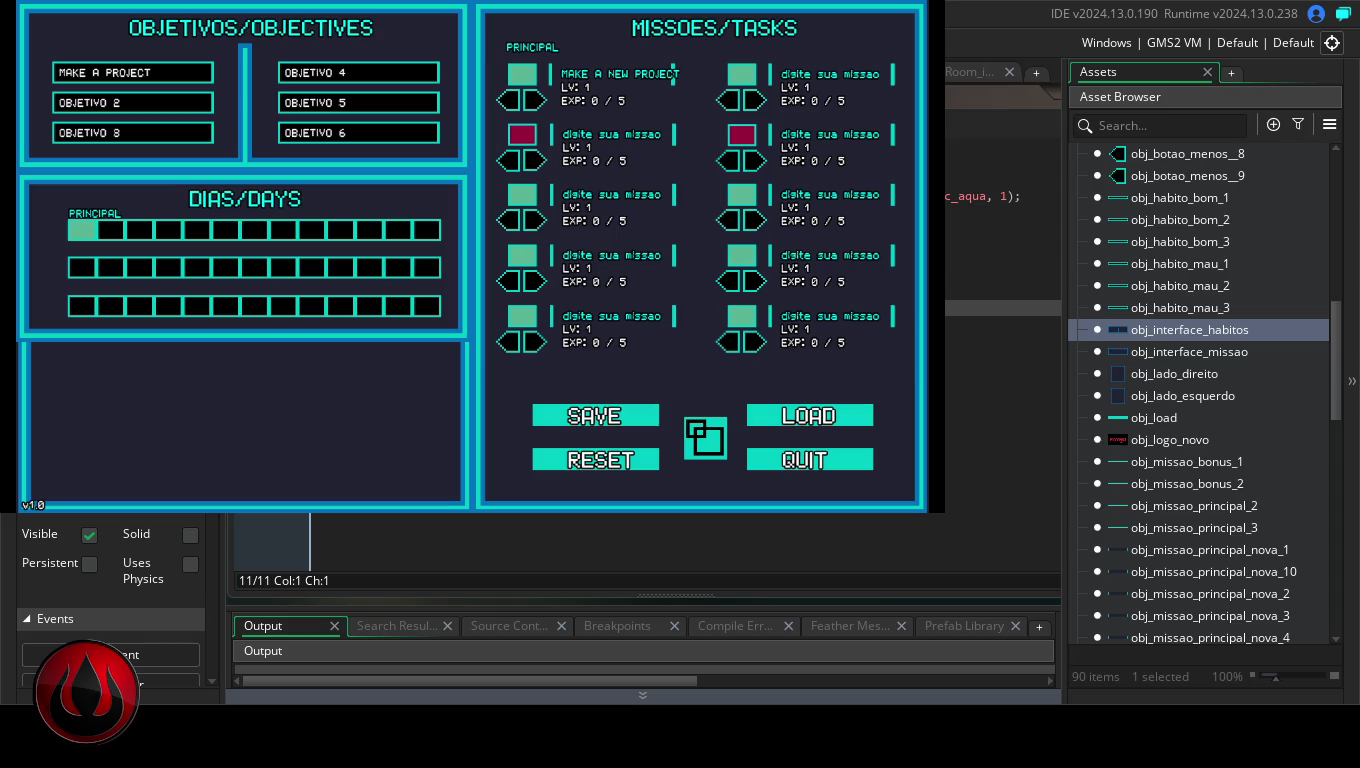
pyautogui.write('READ A BOOK')
pyautogui.press('Return')
pyautogui.write('PLAY DE GAME')
pyautogui.press('Return')
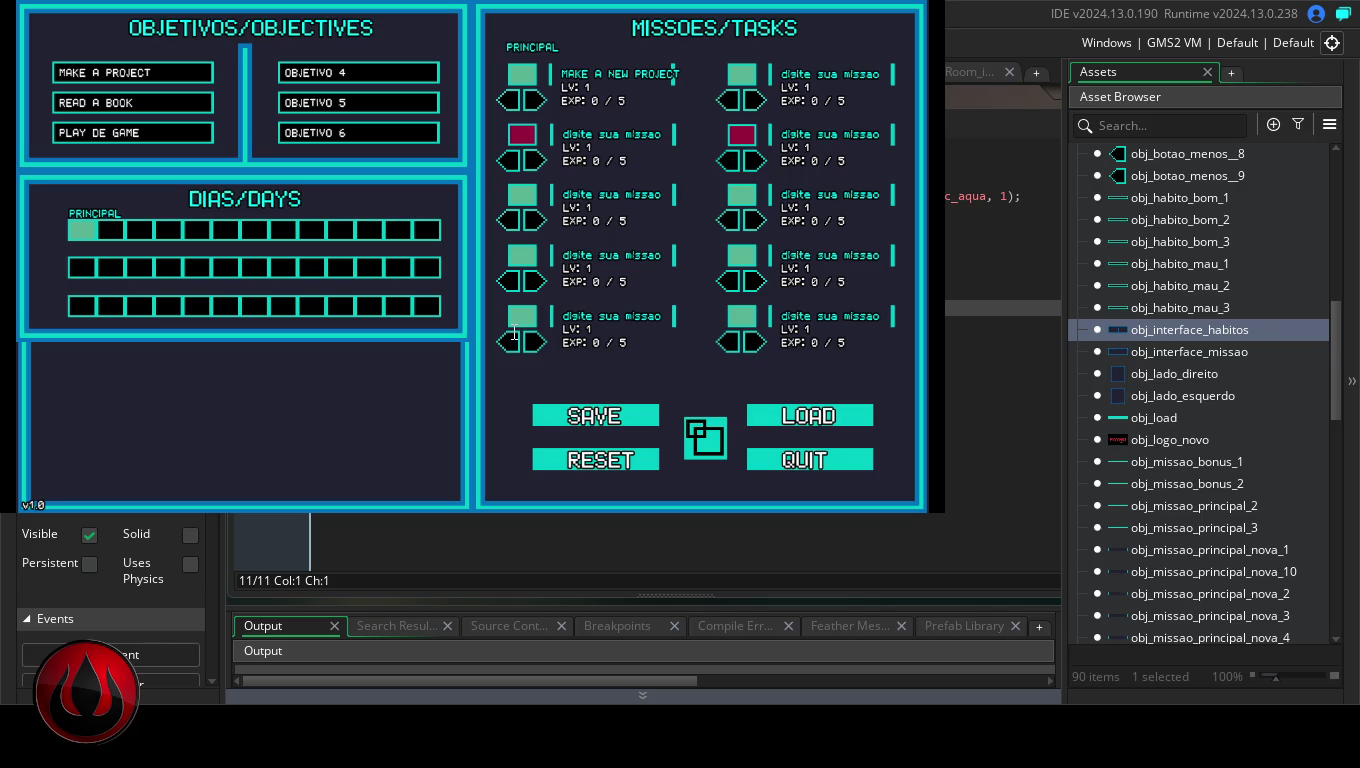
# Fix objective 3 to PLAY A GAME; add TAKE A LVL 10 and DRINK WHATER as objectives 4–5
pyautogui.write('A')
pyautogui.press('Return')
pyautogui.write('TAKE A LVL 10')
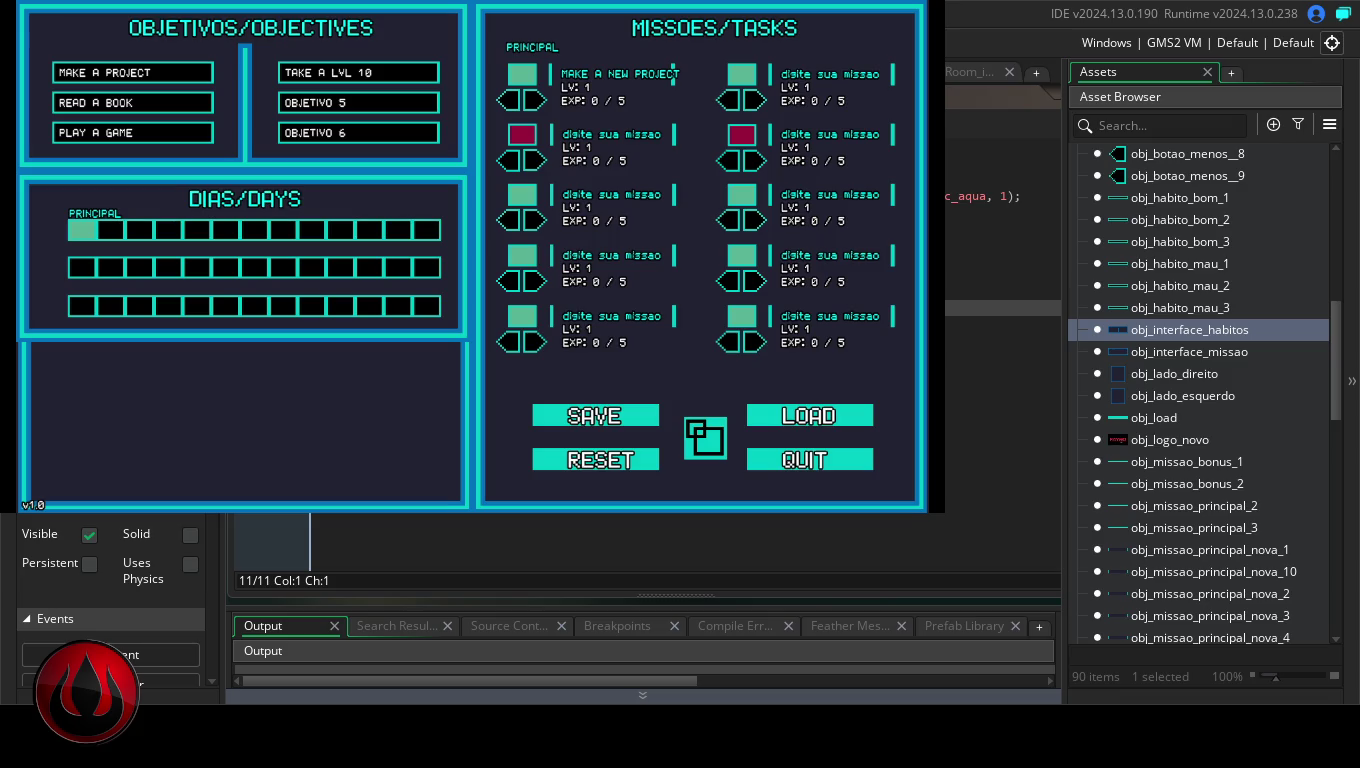
pyautogui.press('Return')
# Reset the tracker to blank defaults and close the game with Escape
pyautogui.click(633, 459)
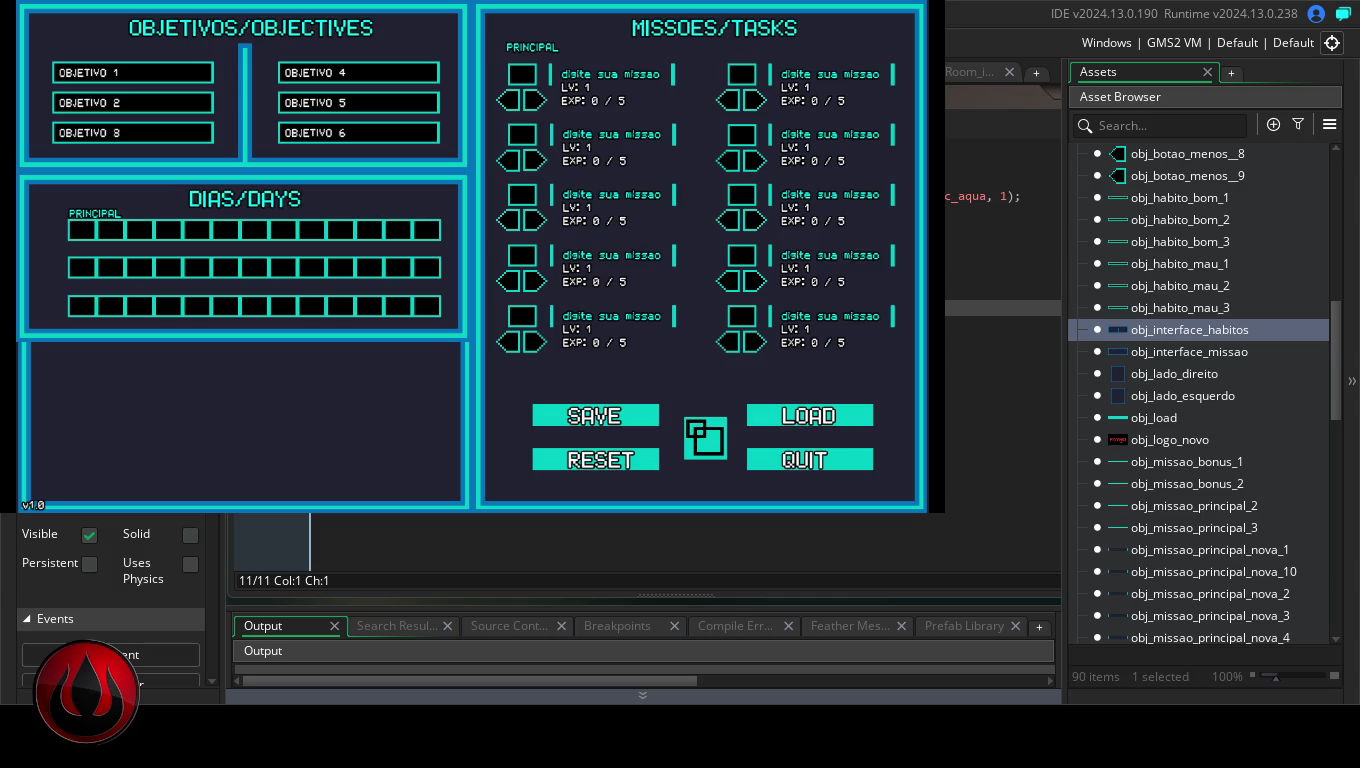
pyautogui.press('Escape')
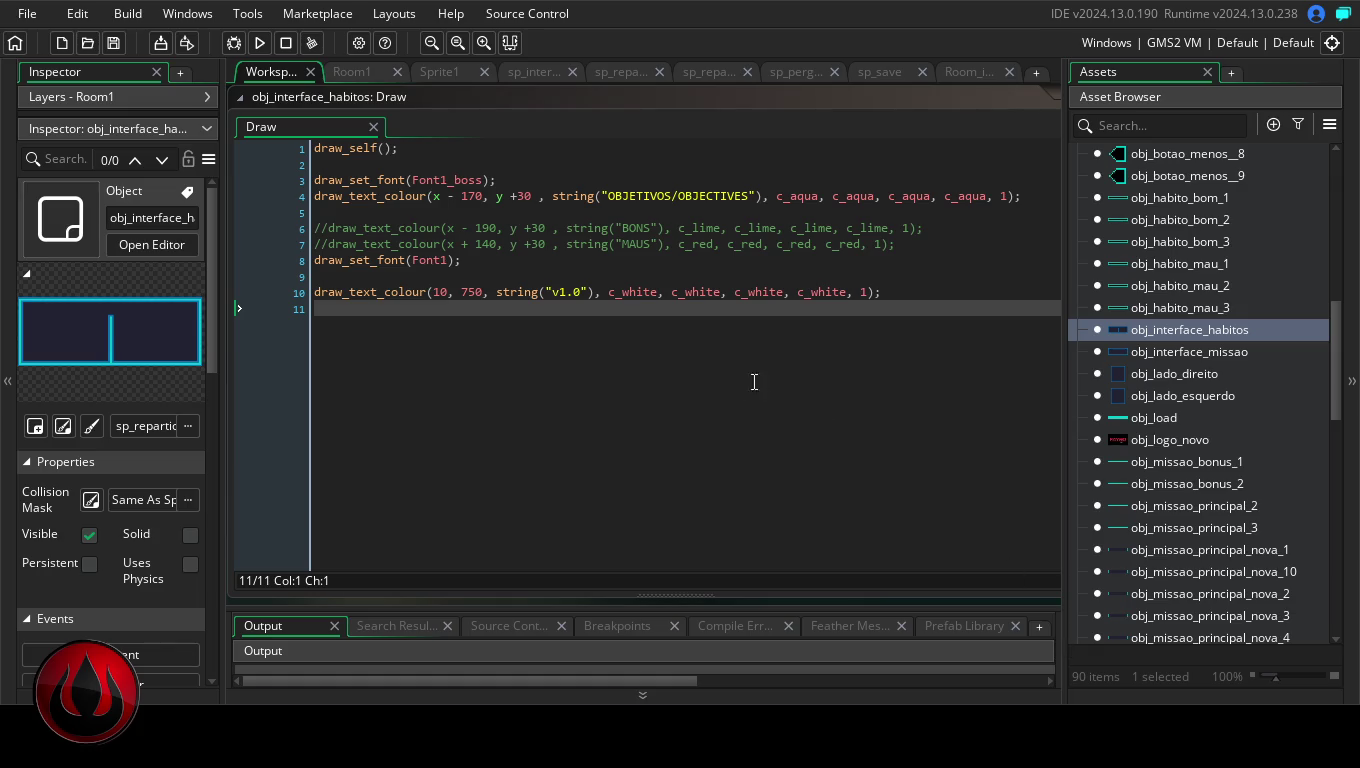
# Duplicate the v1.0 label's draw line as a new line 11
pyautogui.moveTo(882, 292); pyautogui.dragTo(320, 291)
pyautogui.click(905, 294)
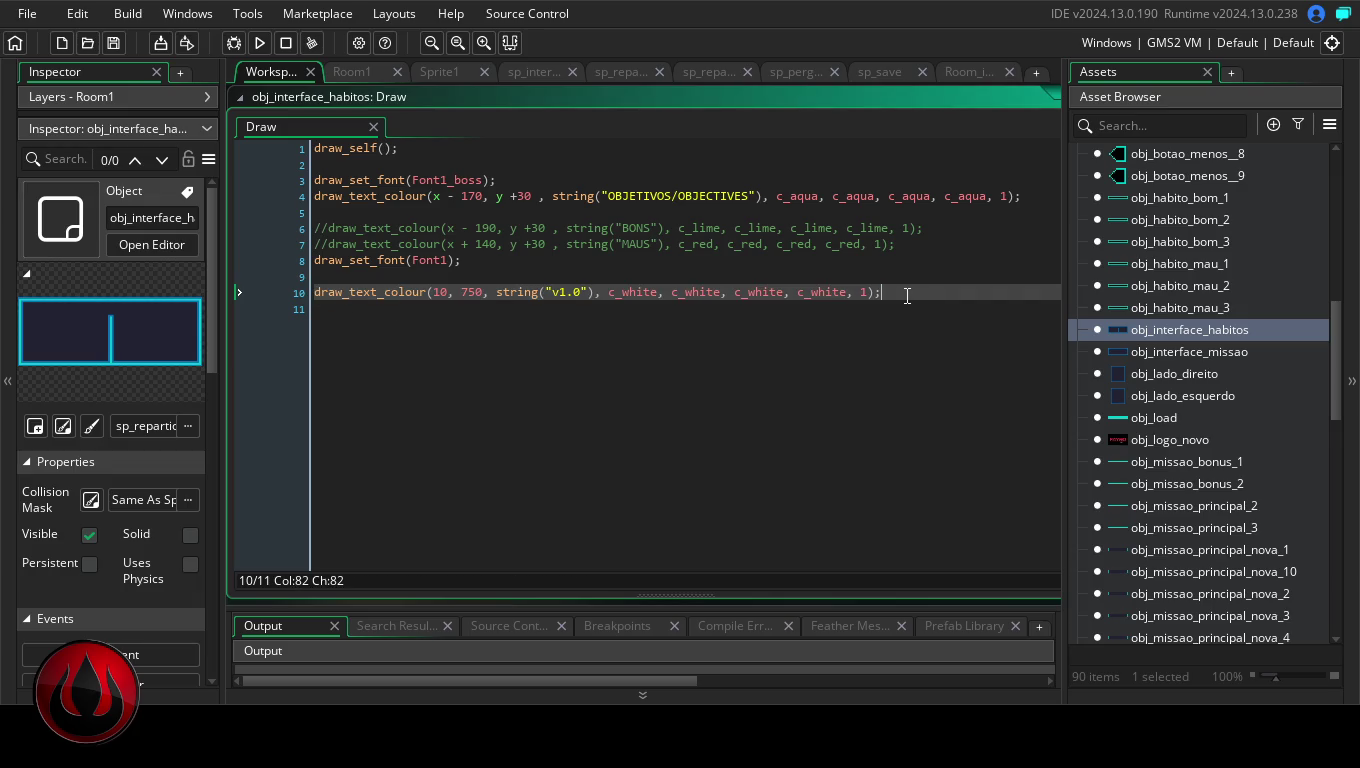
pyautogui.press('Return')
pyautogui.write('draw_text_colour(10, 750, string("v1.0"), c_white, c_white, c_white, c_white, 1);')
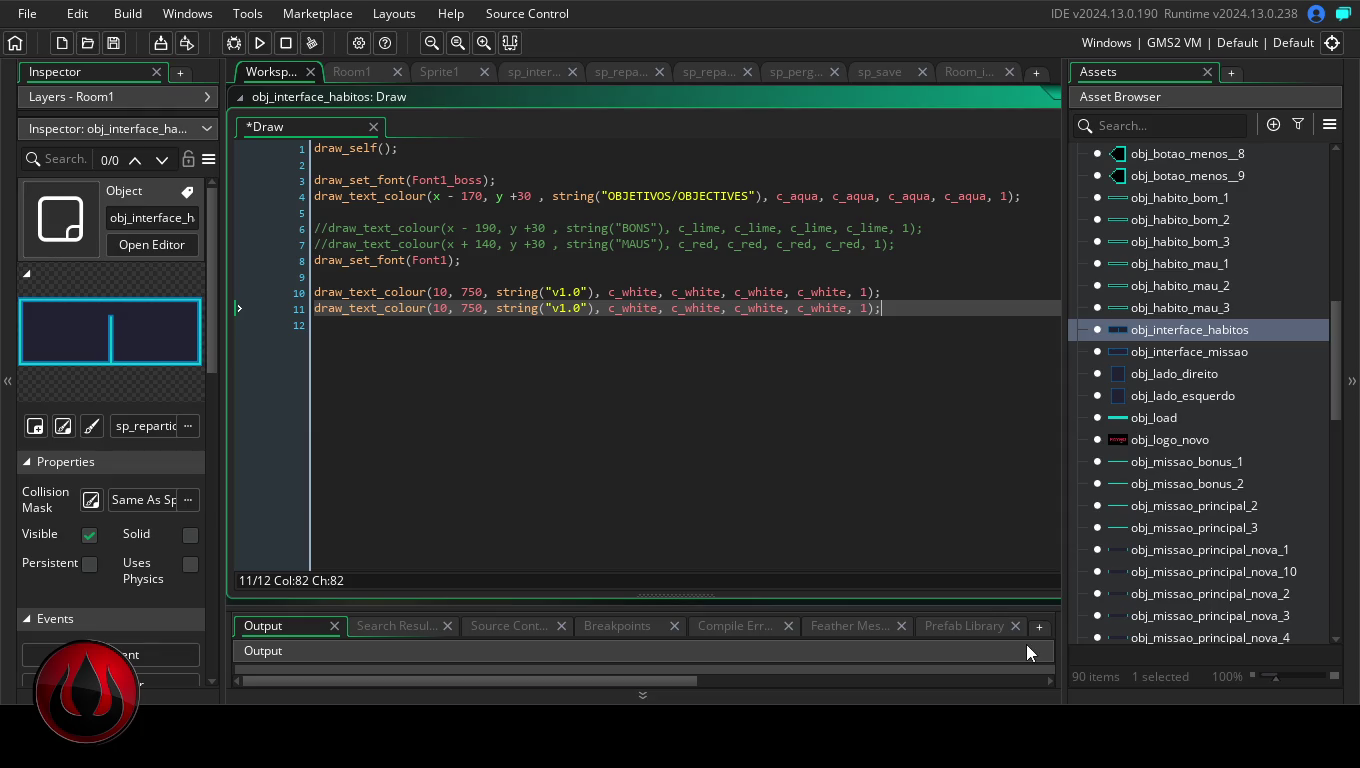
# Replace v1.0 on line 11 with the itch.io URL and remove the stray minus from its x value
pyautogui.click(553, 308)
pyautogui.write('https://yamifayro.itch.io/')
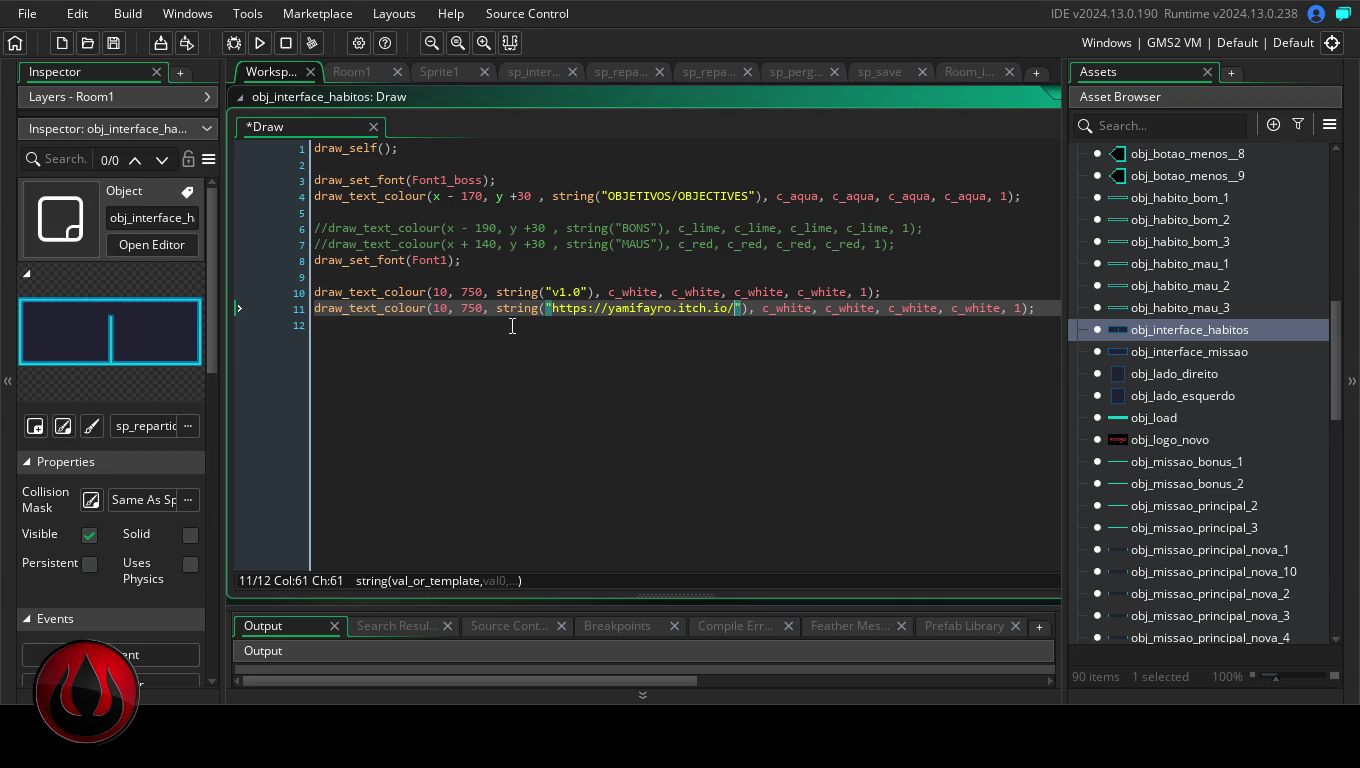
pyautogui.click(439, 309)
pyautogui.write('-')
pyautogui.hotkey('shift', 'Left')
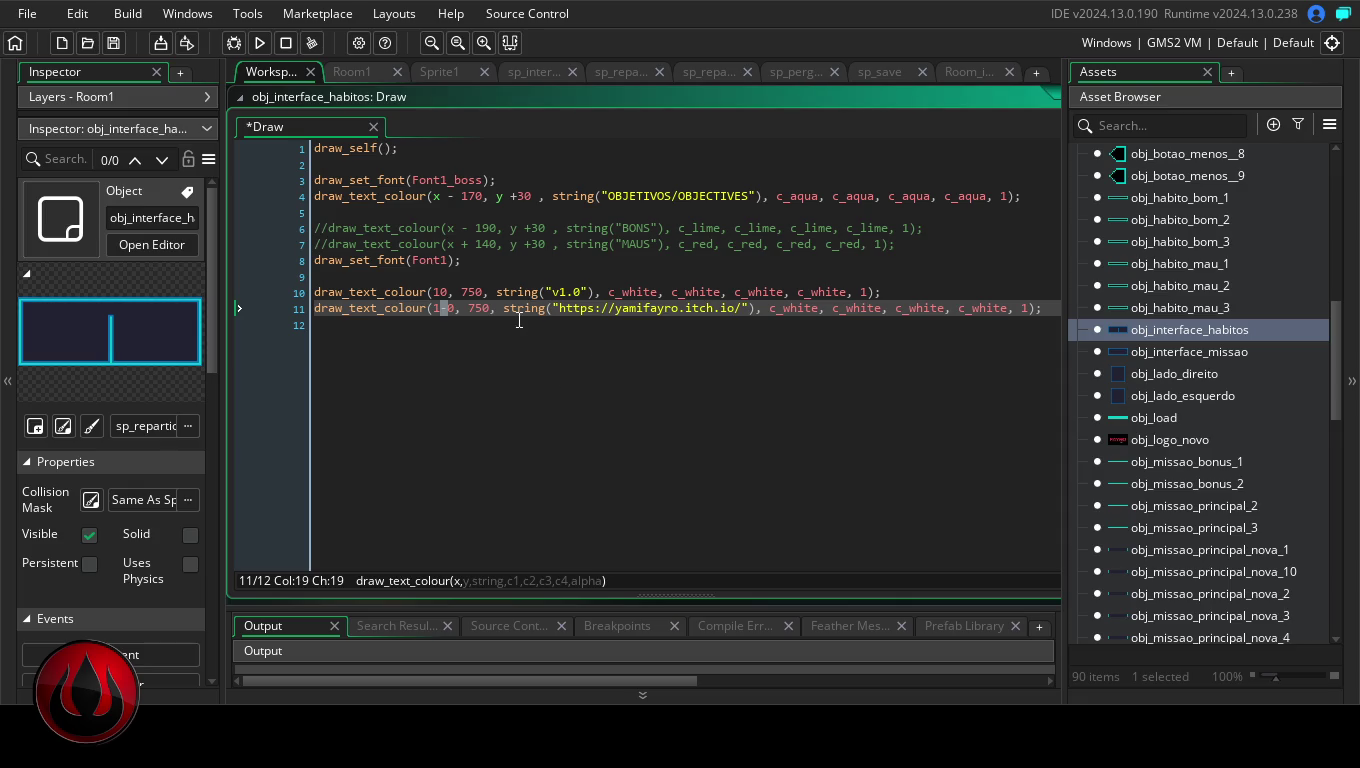
pyautogui.press('BackSpace')
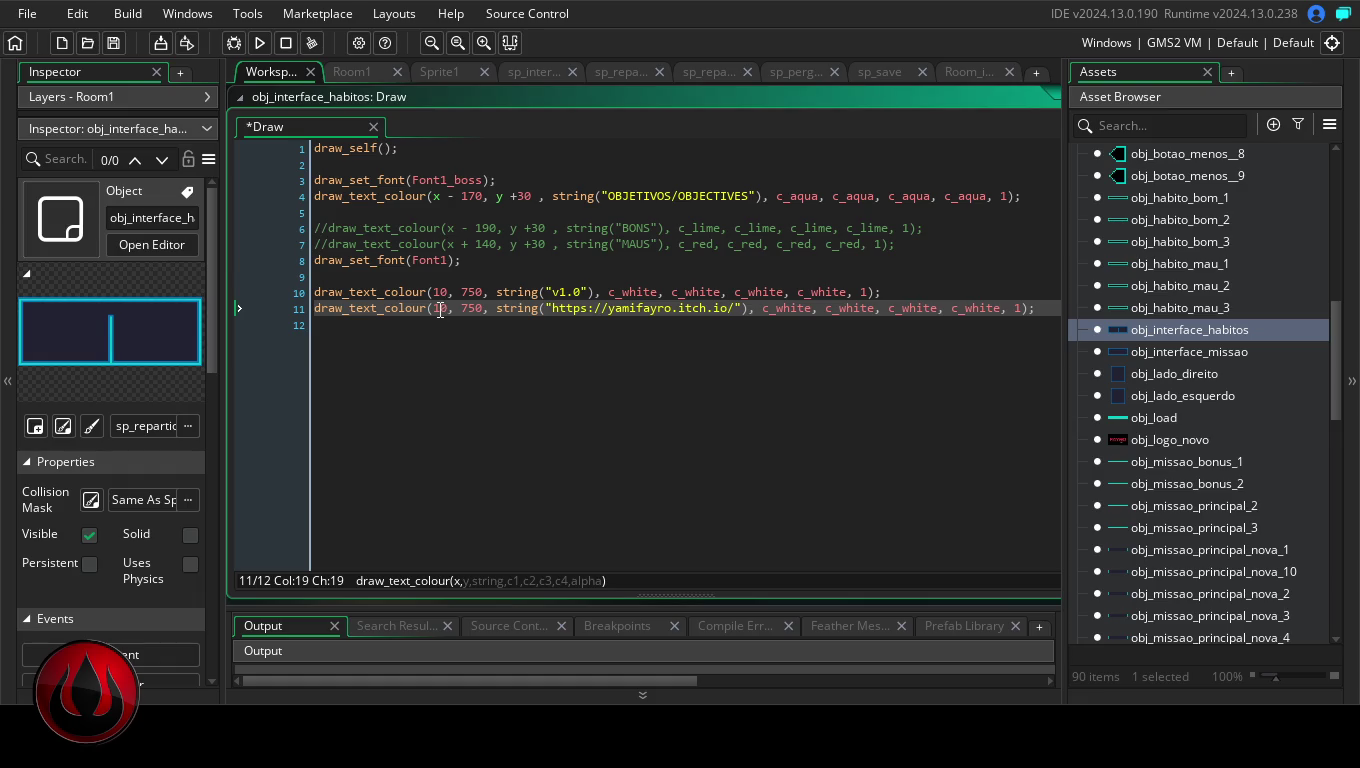
pyautogui.press('BackSpace')
# Set the URL's x to 40, run the game to check the labels, then quit it
pyautogui.write('4')
pyautogui.click(258, 43)
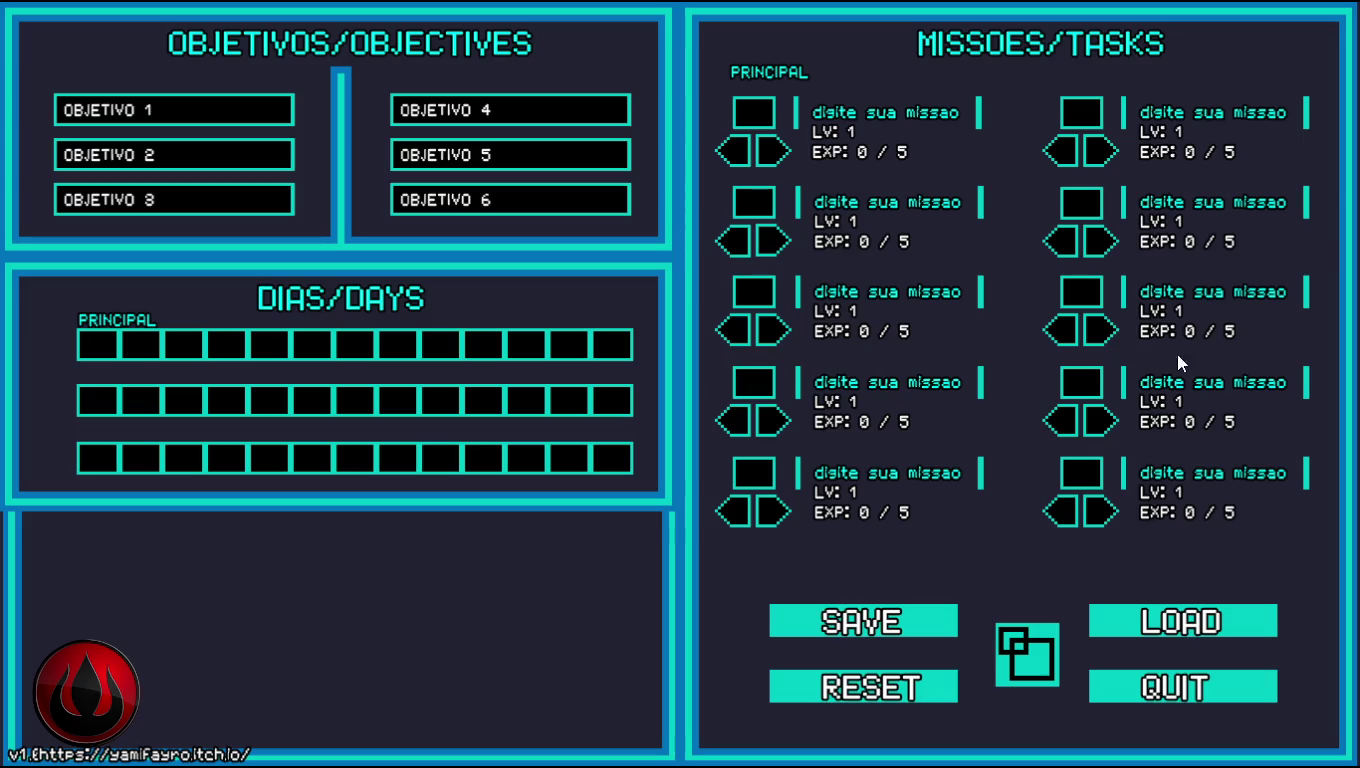
pyautogui.click(1170, 688)
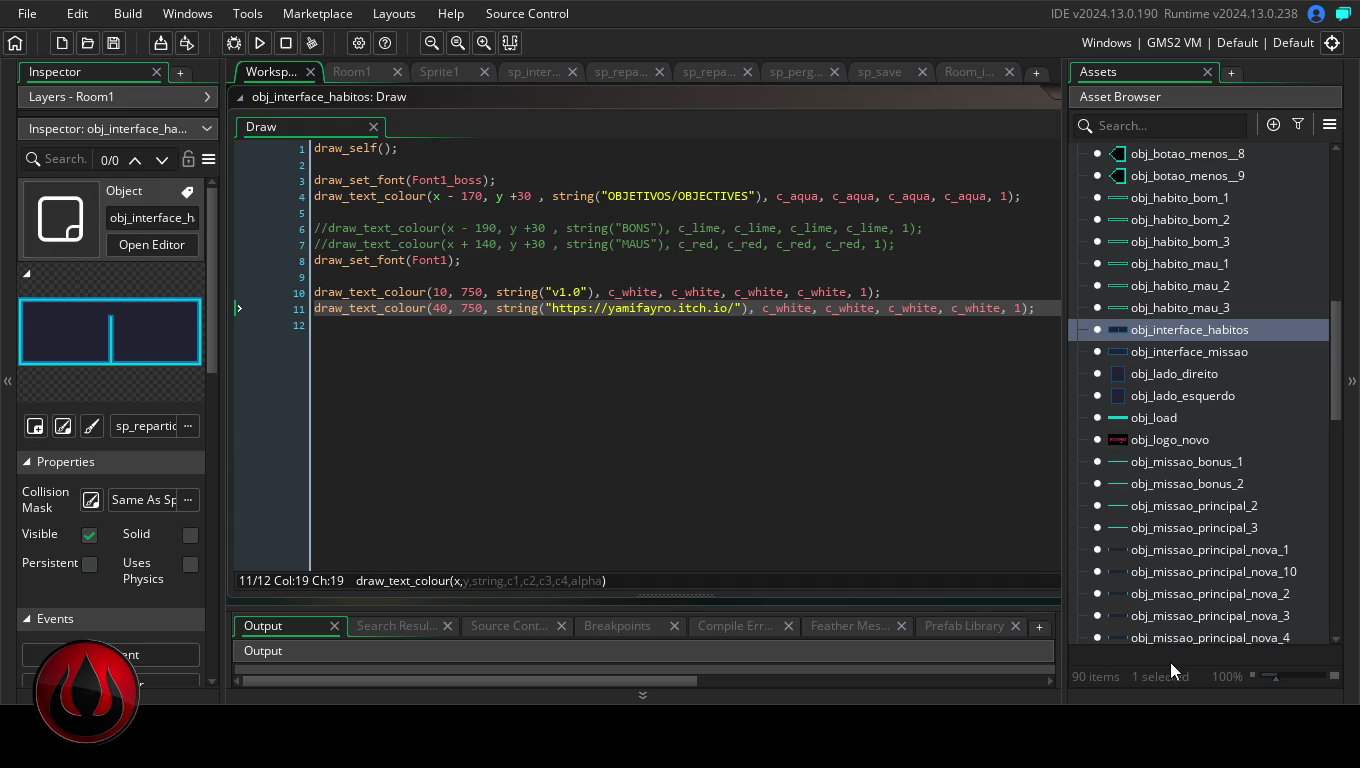
# Insert a 1 before the 40 in the itch.io URL line's x position on line 11
pyautogui.click(437, 311)
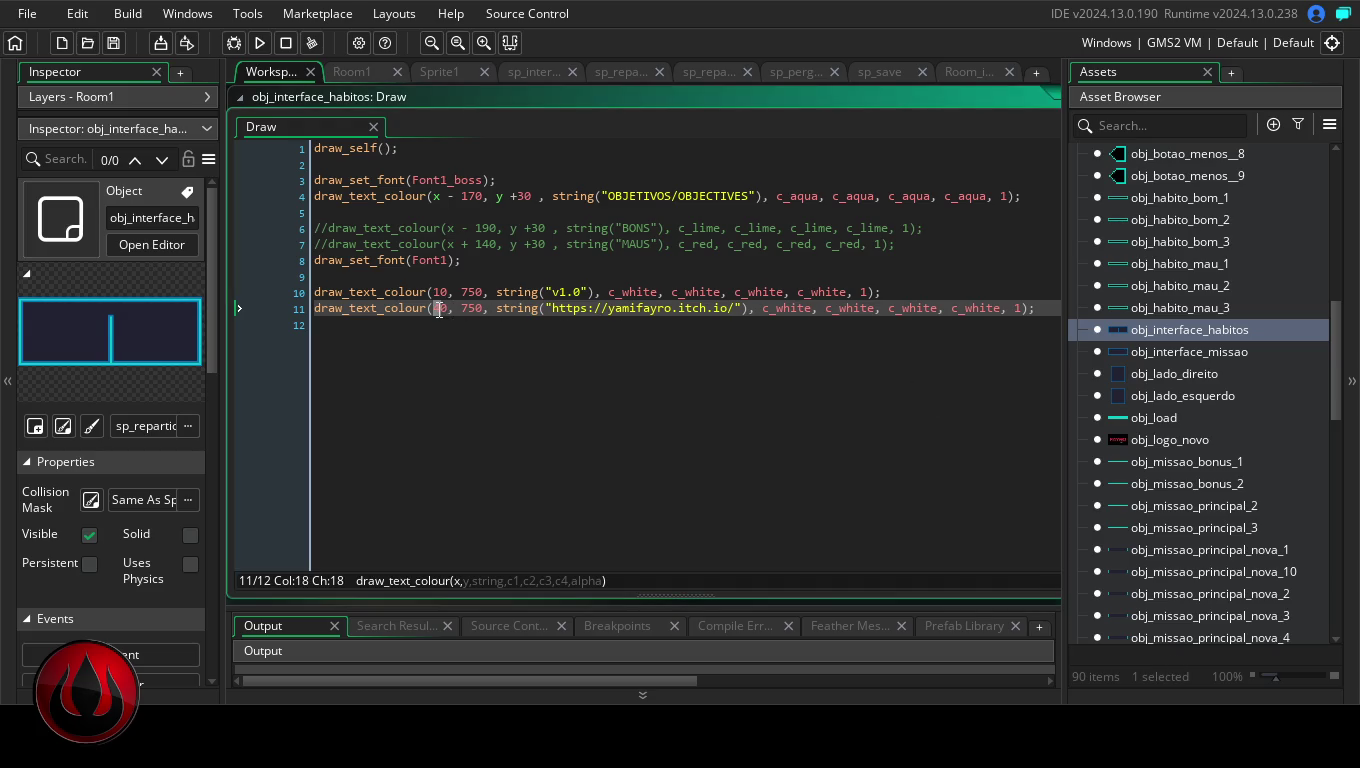
pyautogui.write('1')
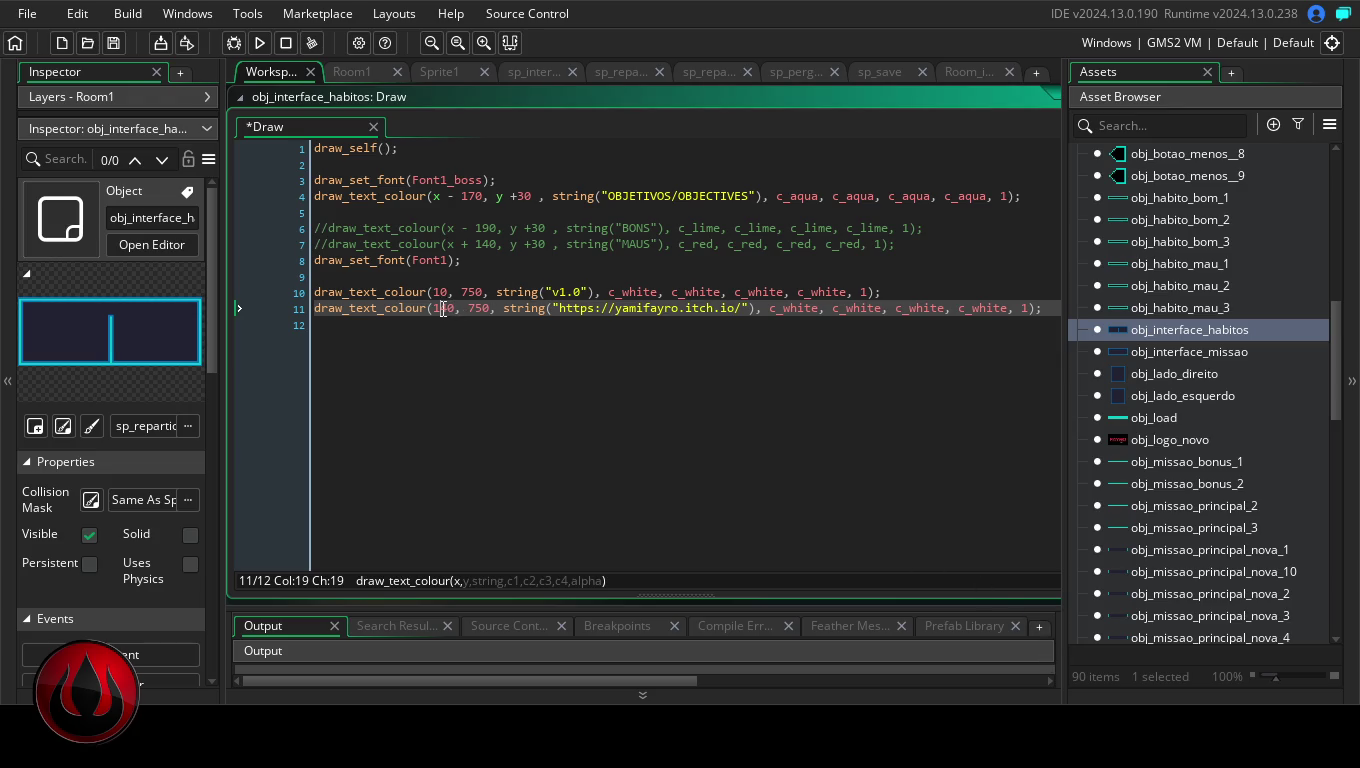
# Make the URL's x position 1140, test-run the game windowed, then close it
pyautogui.write('1')
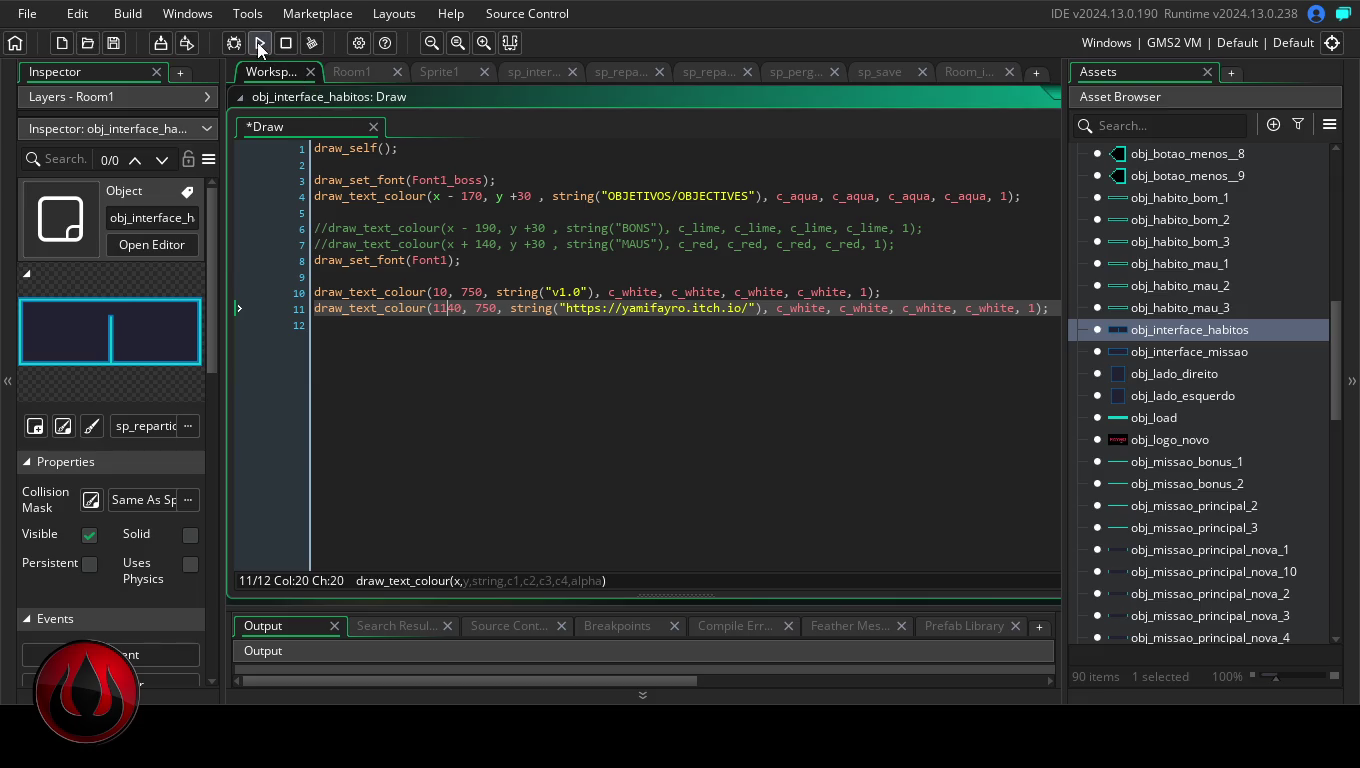
pyautogui.click(259, 42)
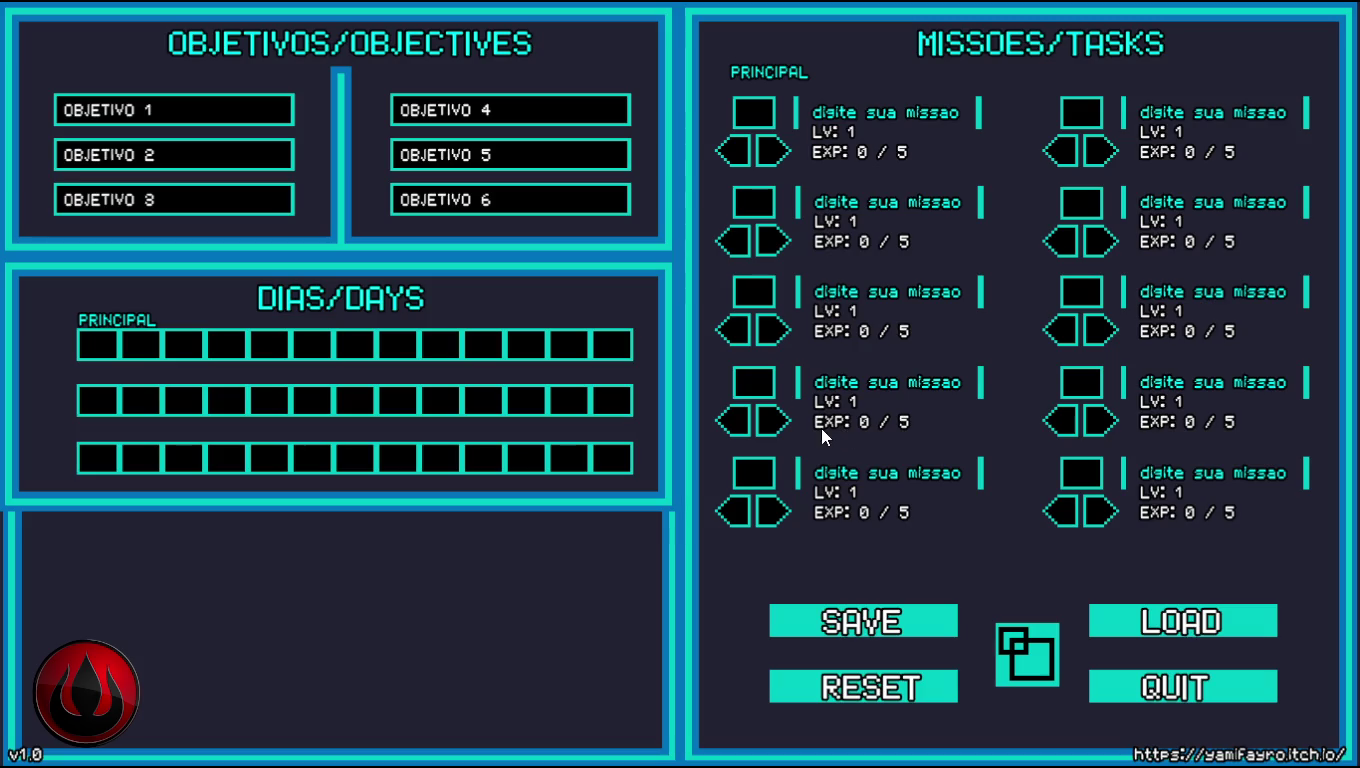
pyautogui.click(1035, 660)
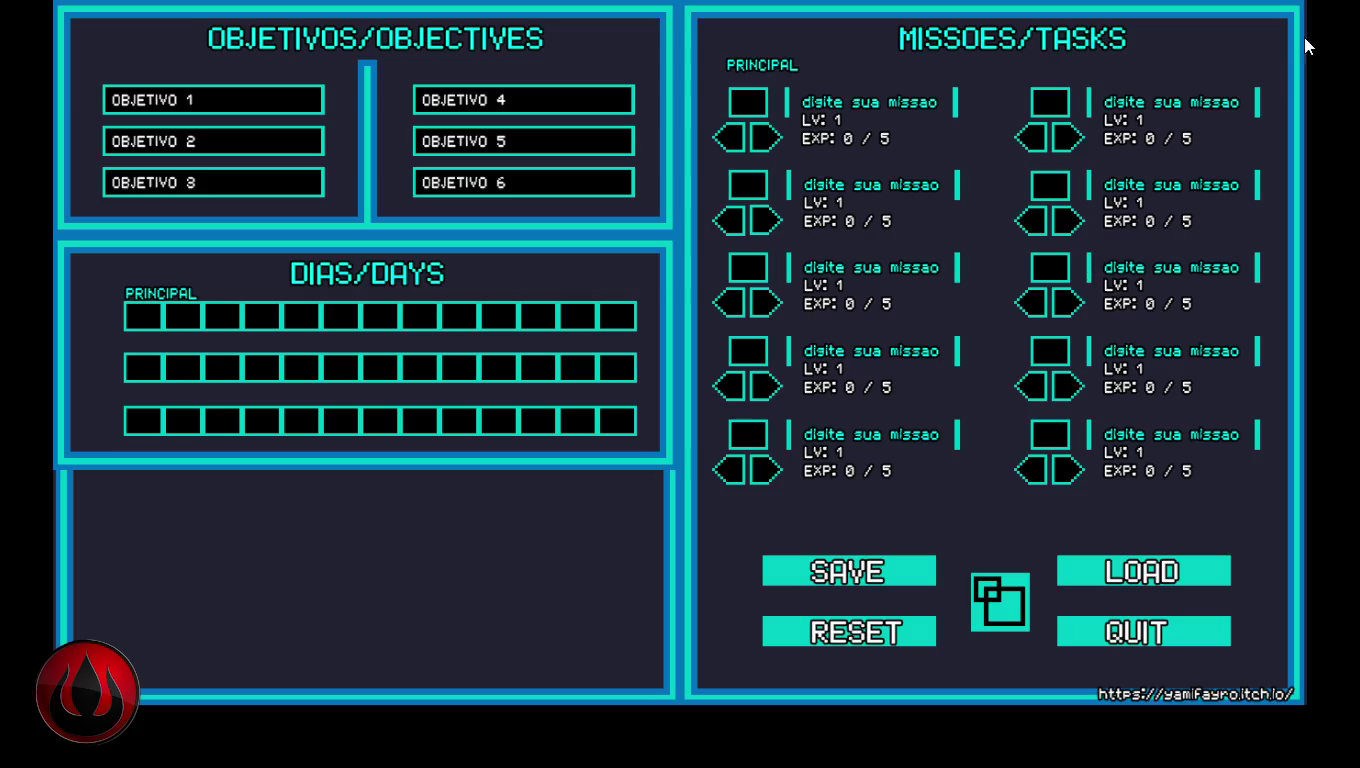
pyautogui.press('Escape')
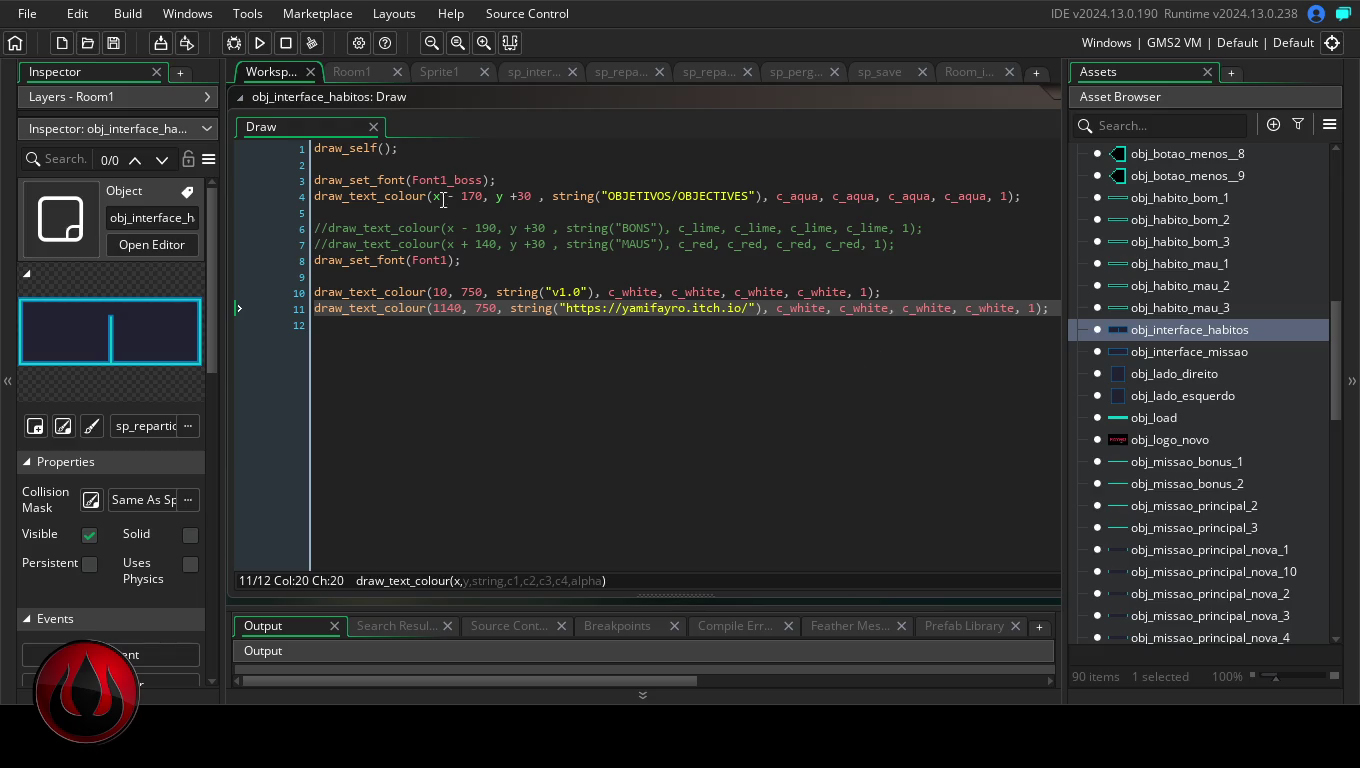
# Save the project and start creating a Windows executable from Game Options
pyautogui.click(27, 13)
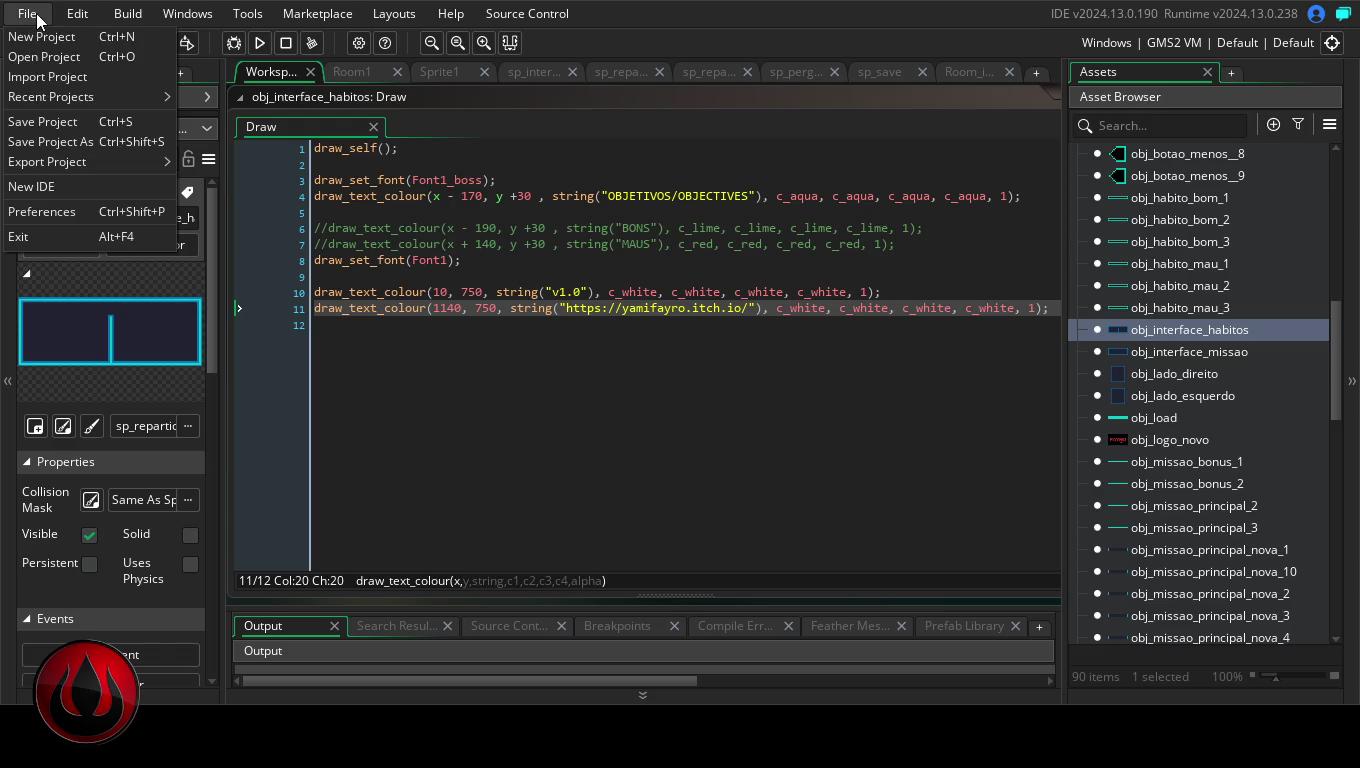
pyautogui.click(56, 121)
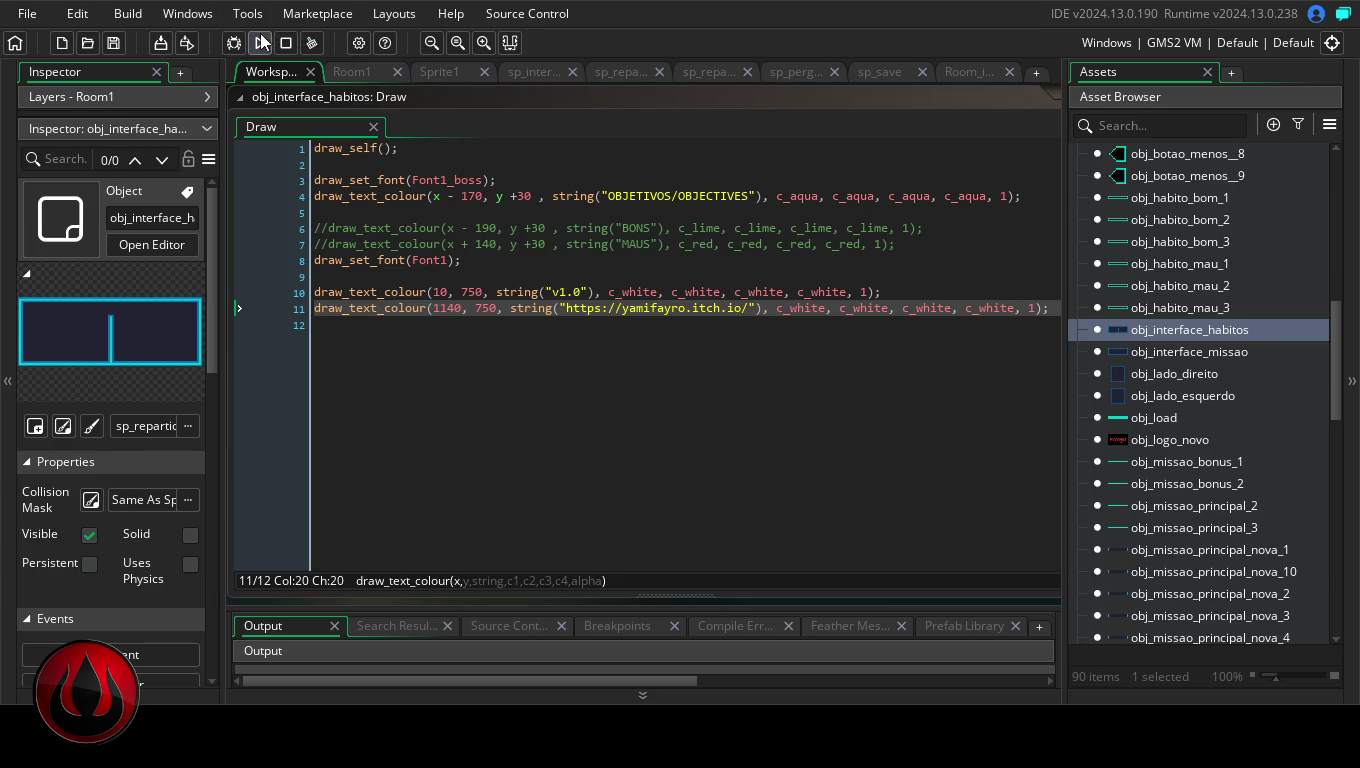
pyautogui.click(357, 42)
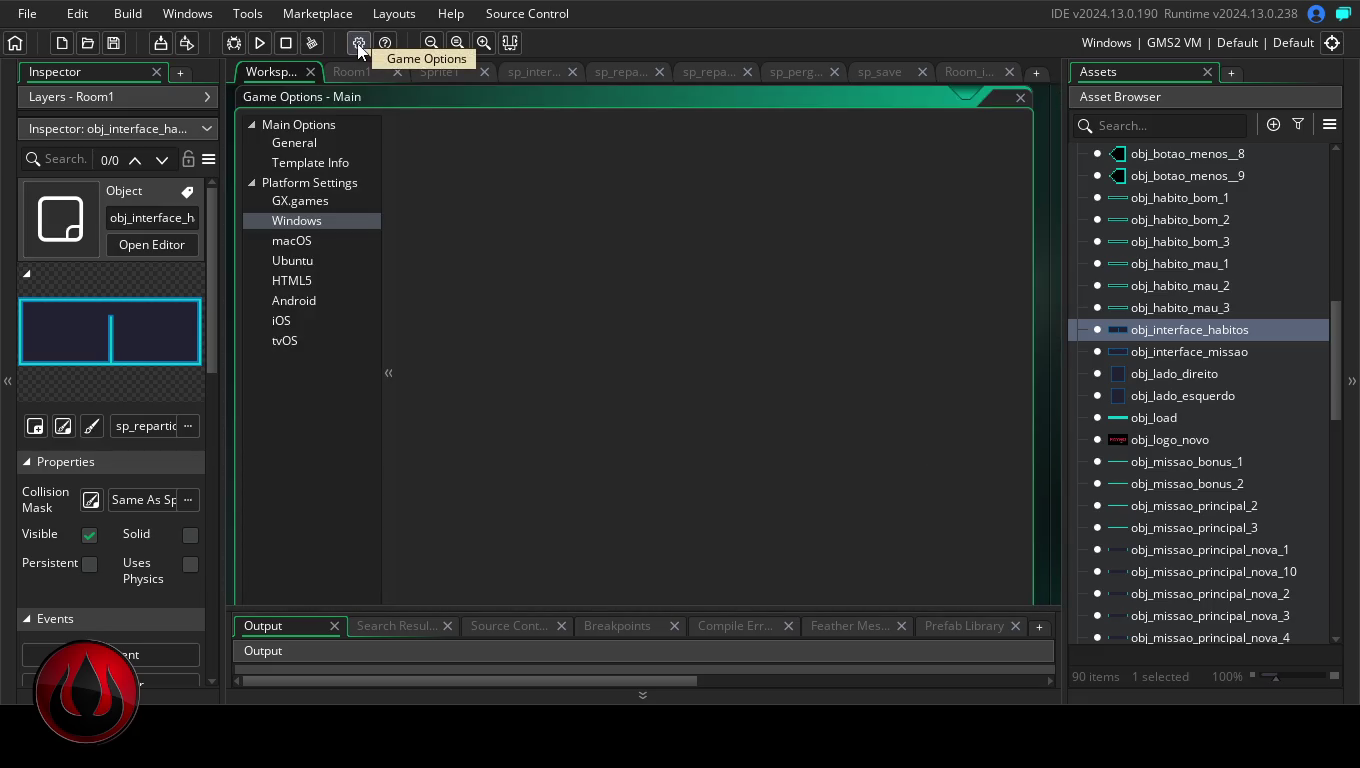
pyautogui.click(160, 42)
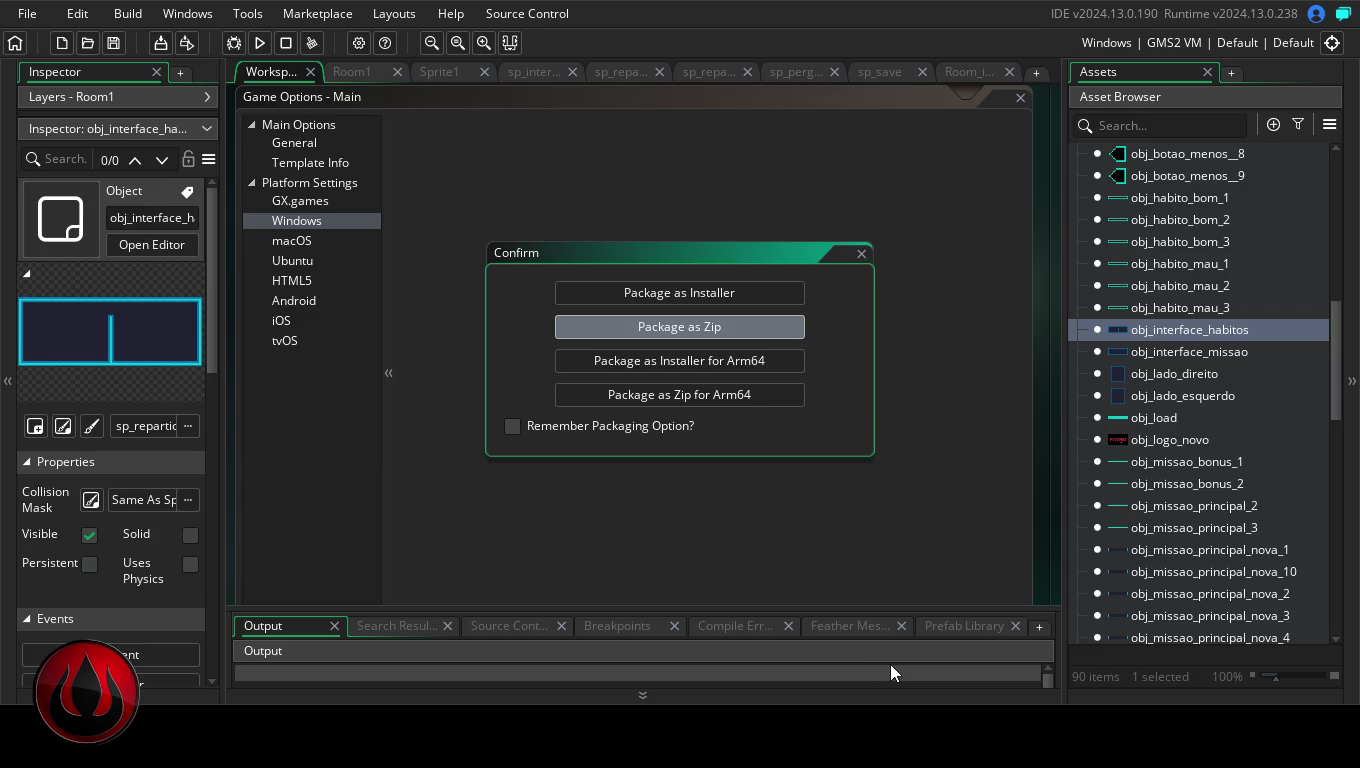
# Package the Windows build as a zip, then return to the Room1 layout once finished
pyautogui.press('Return')
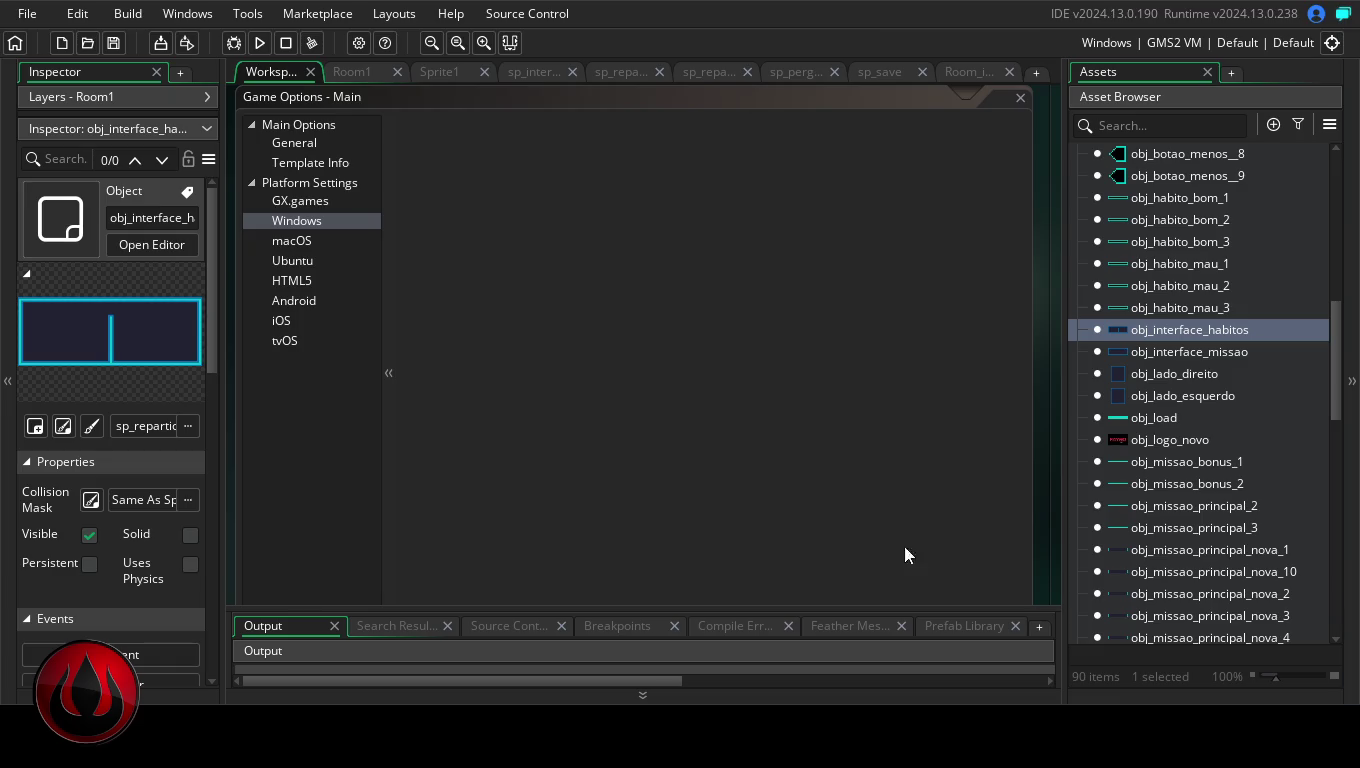
pyautogui.click(361, 70)
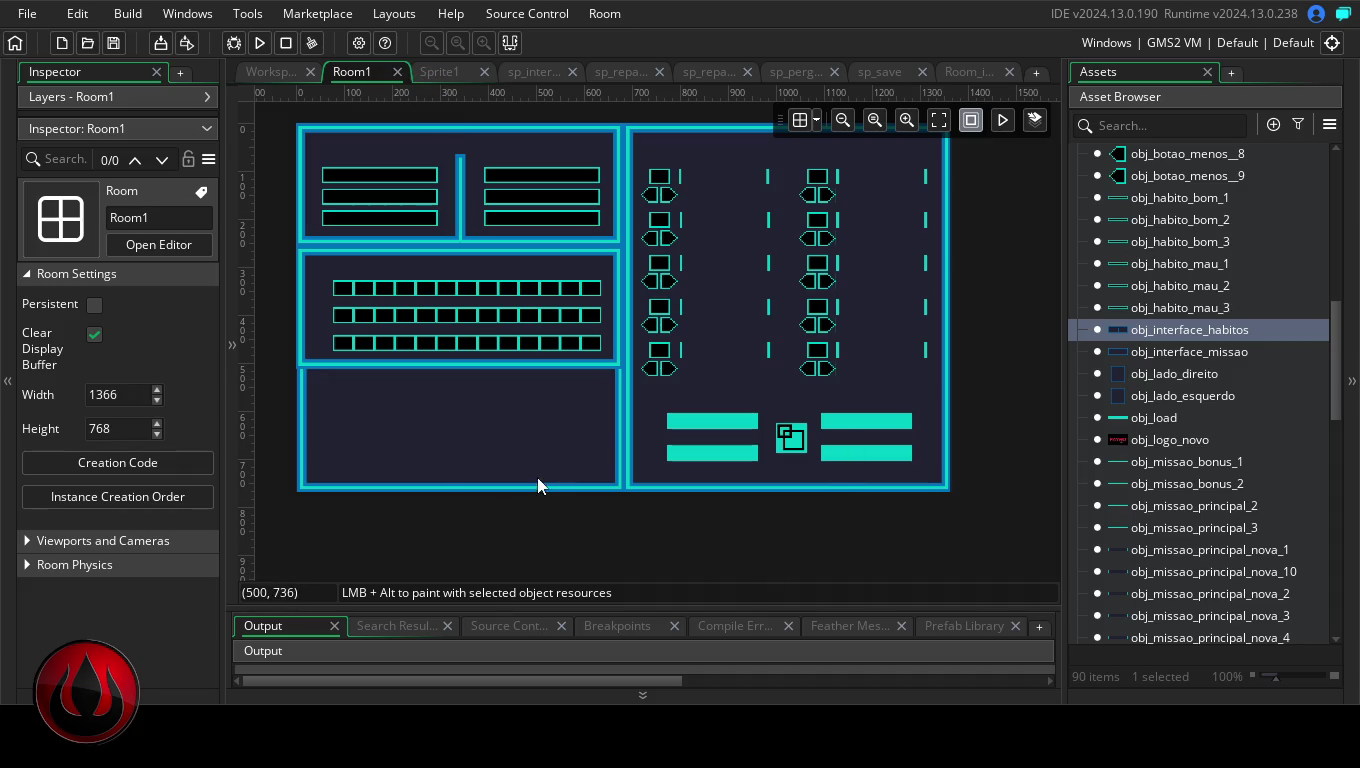
# Open obj_interface_habitos from the Asset Browser with its Draw code maximised
pyautogui.click(1164, 330)
pyautogui.doubleClick(1164, 328)
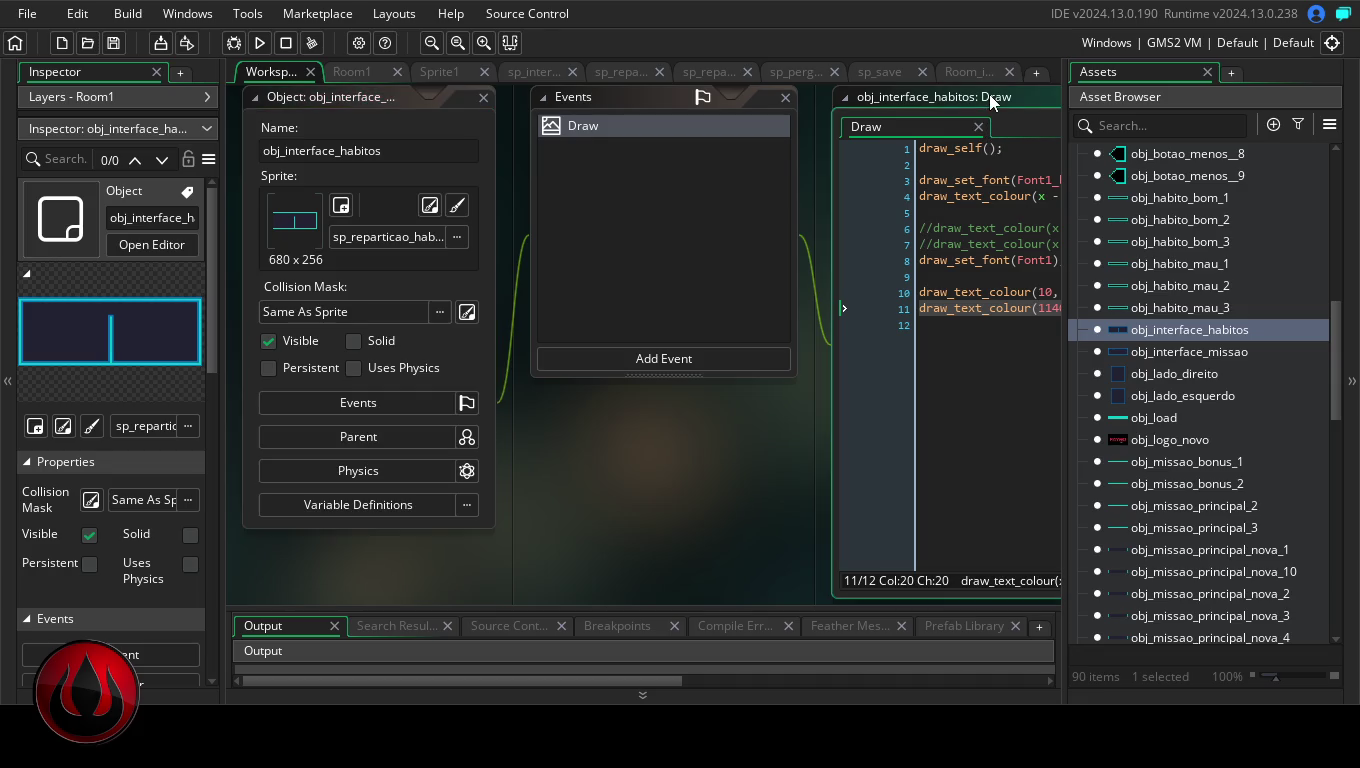
pyautogui.doubleClick(989, 94)
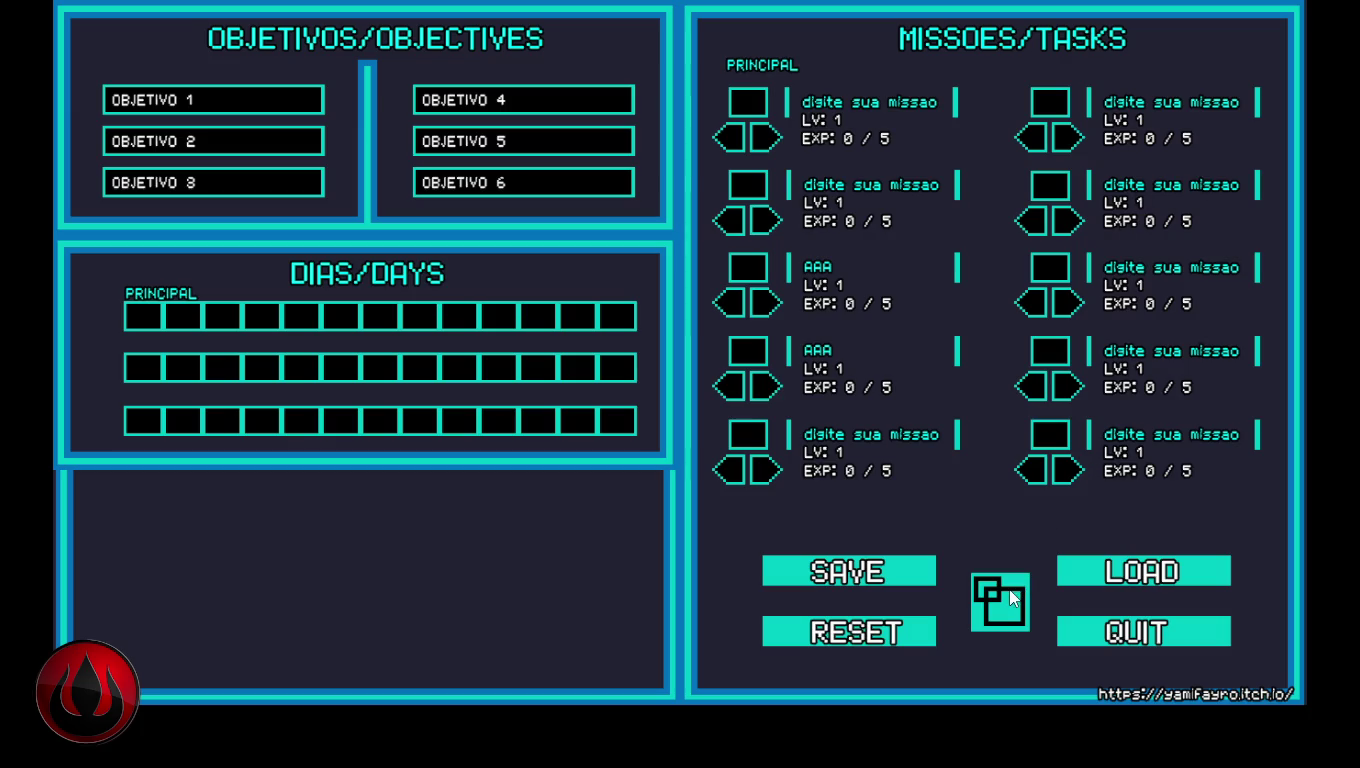
# View the running tracker fullscreen, check the v1.0 and itch.io labels, then quit
pyautogui.click(1012, 596)
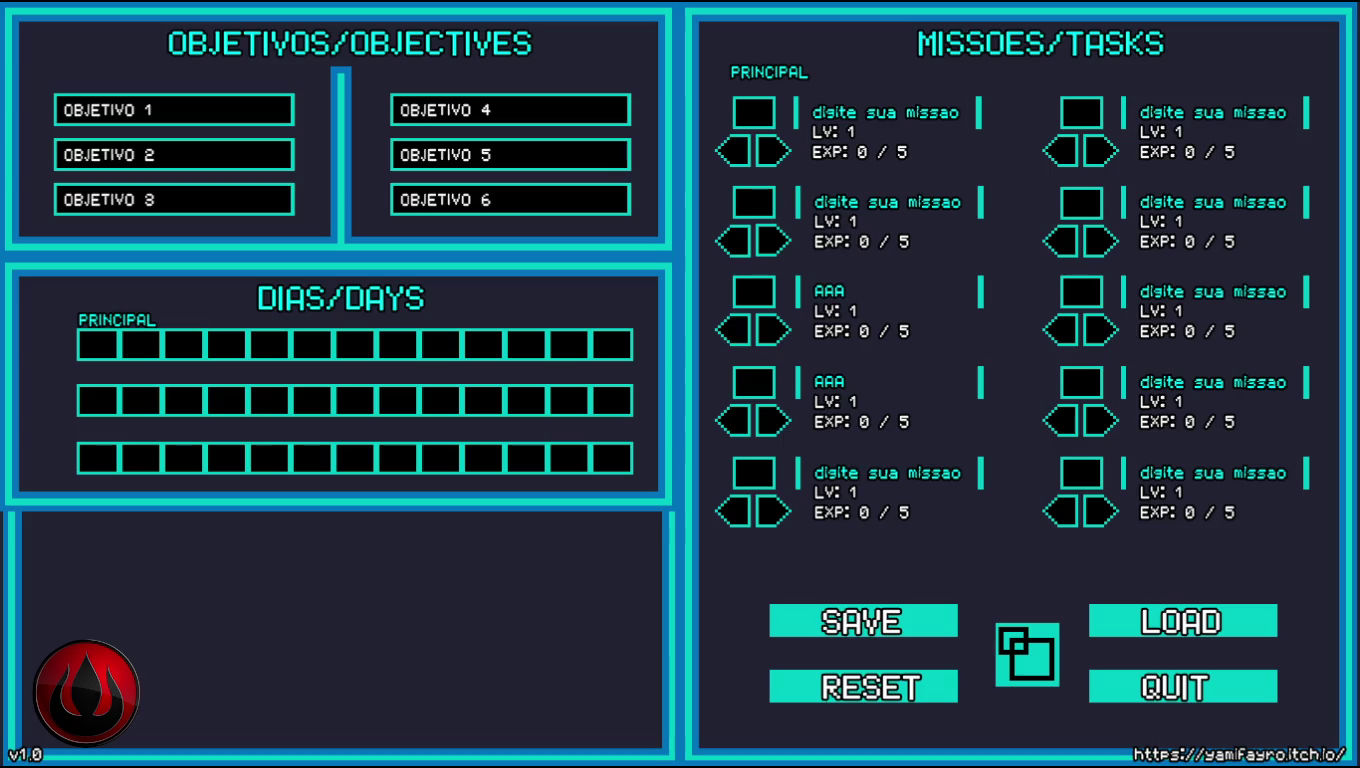
pyautogui.click(1138, 685)
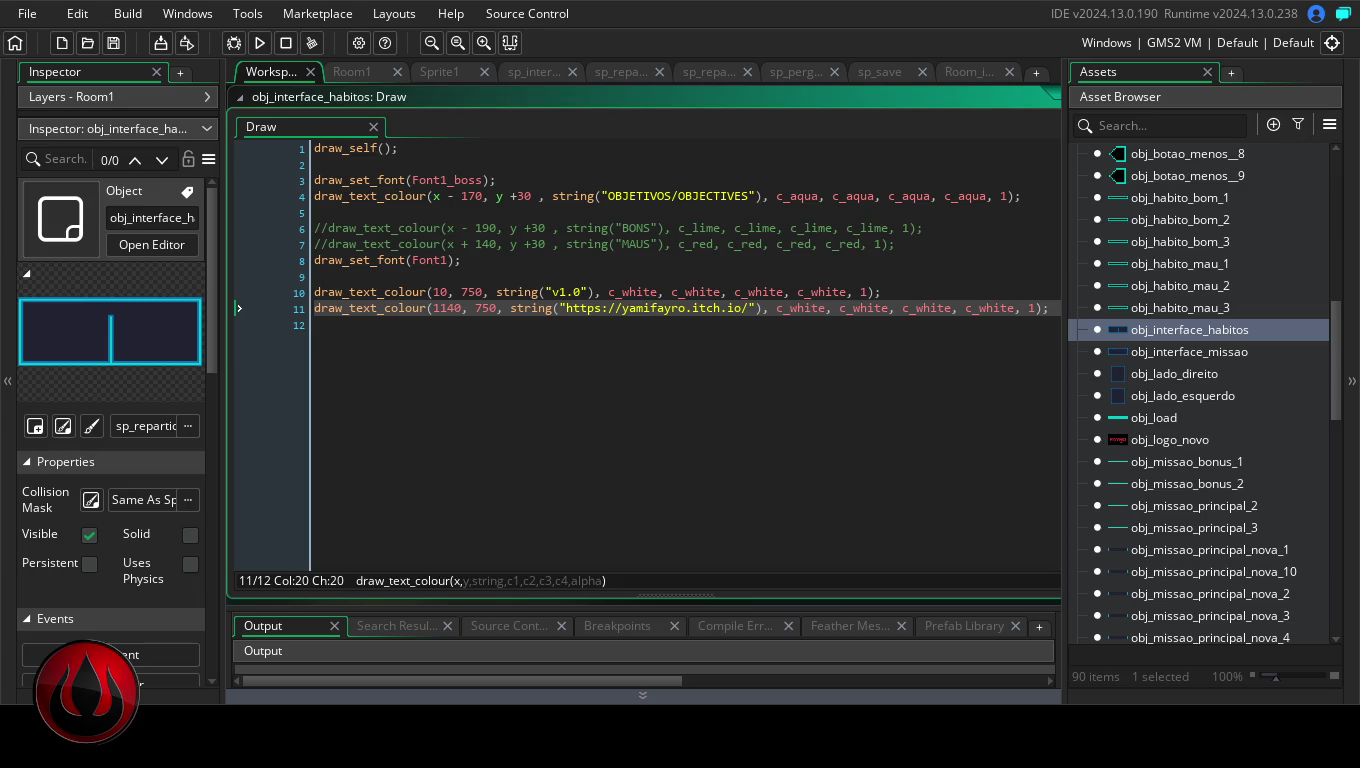
# Review the itch.io line's colour arguments in the Draw code and run the game again
pyautogui.click(826, 308)
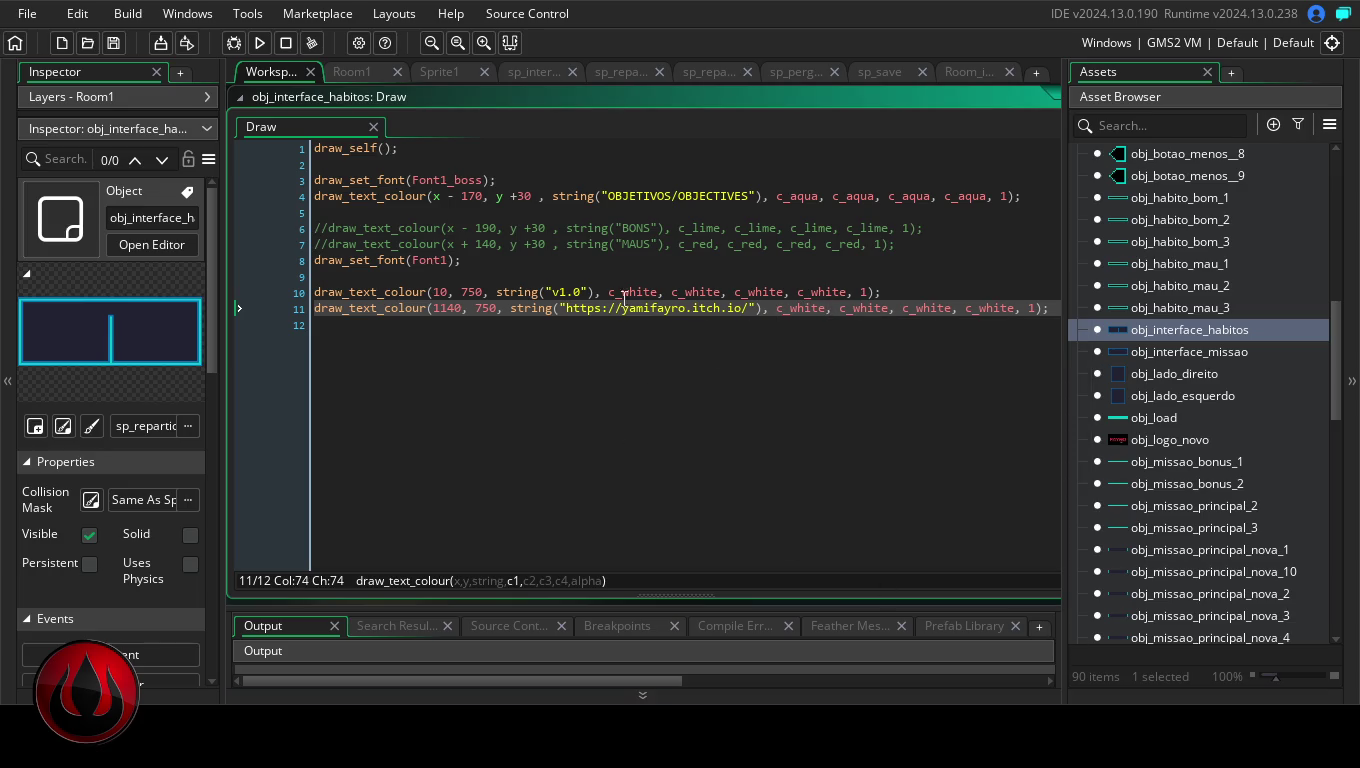
pyautogui.click(546, 276)
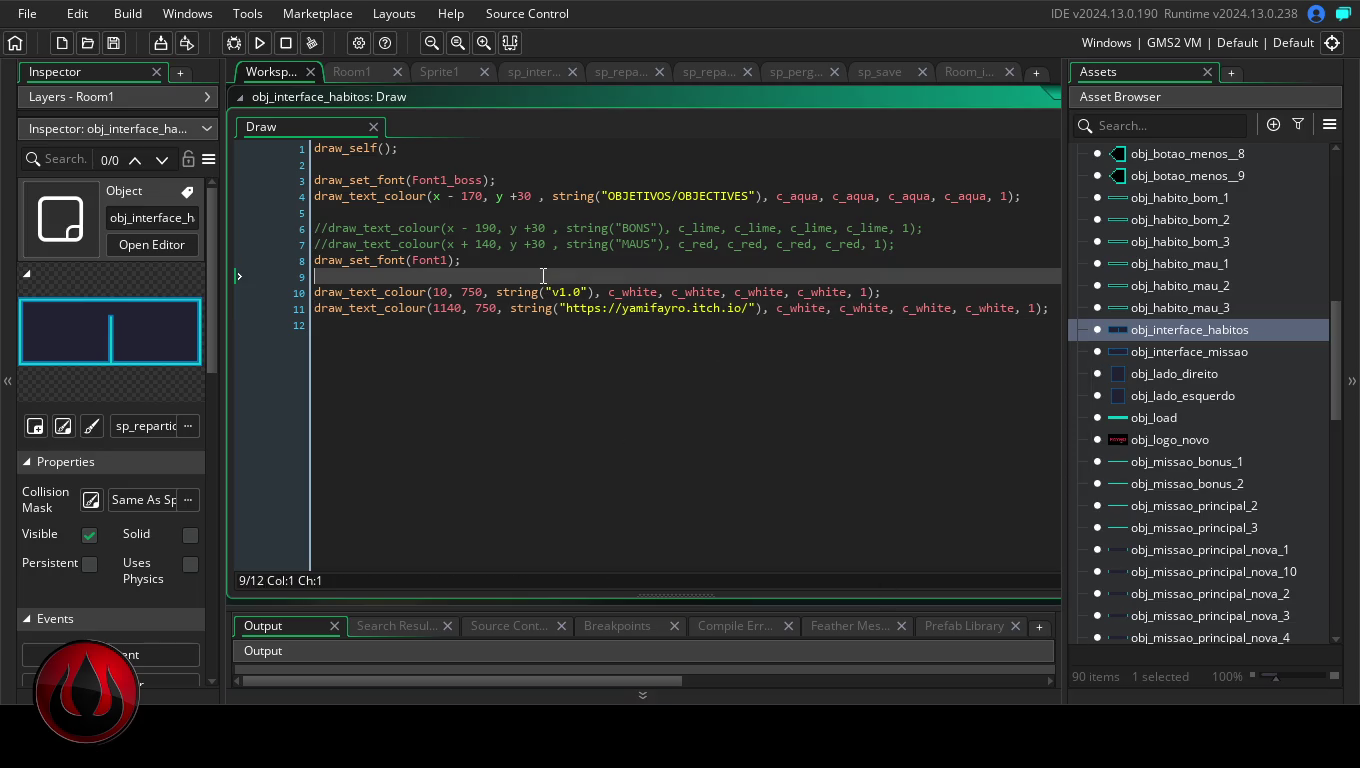
pyautogui.click(257, 41)
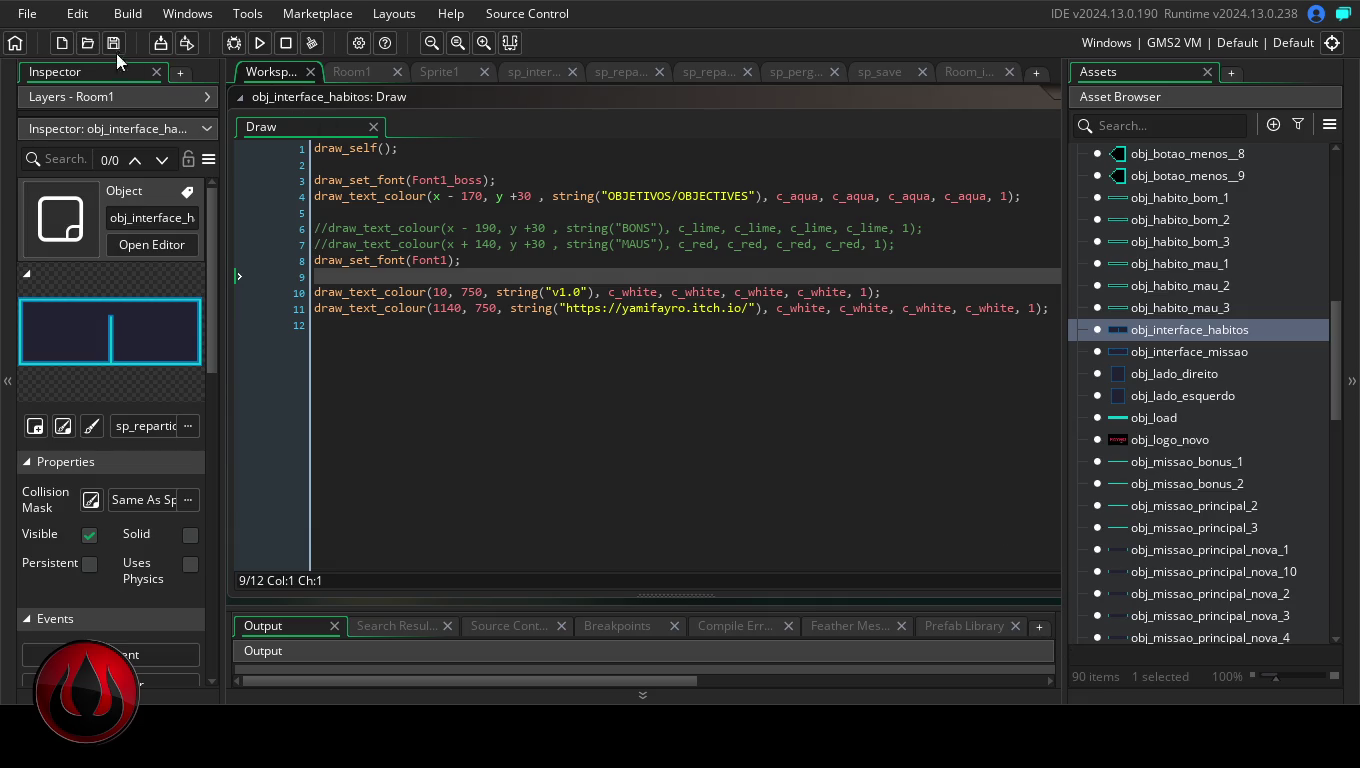
# Save the project with the v1.0 and itch.io label code
pyautogui.click(27, 13)
pyautogui.click(57, 119)
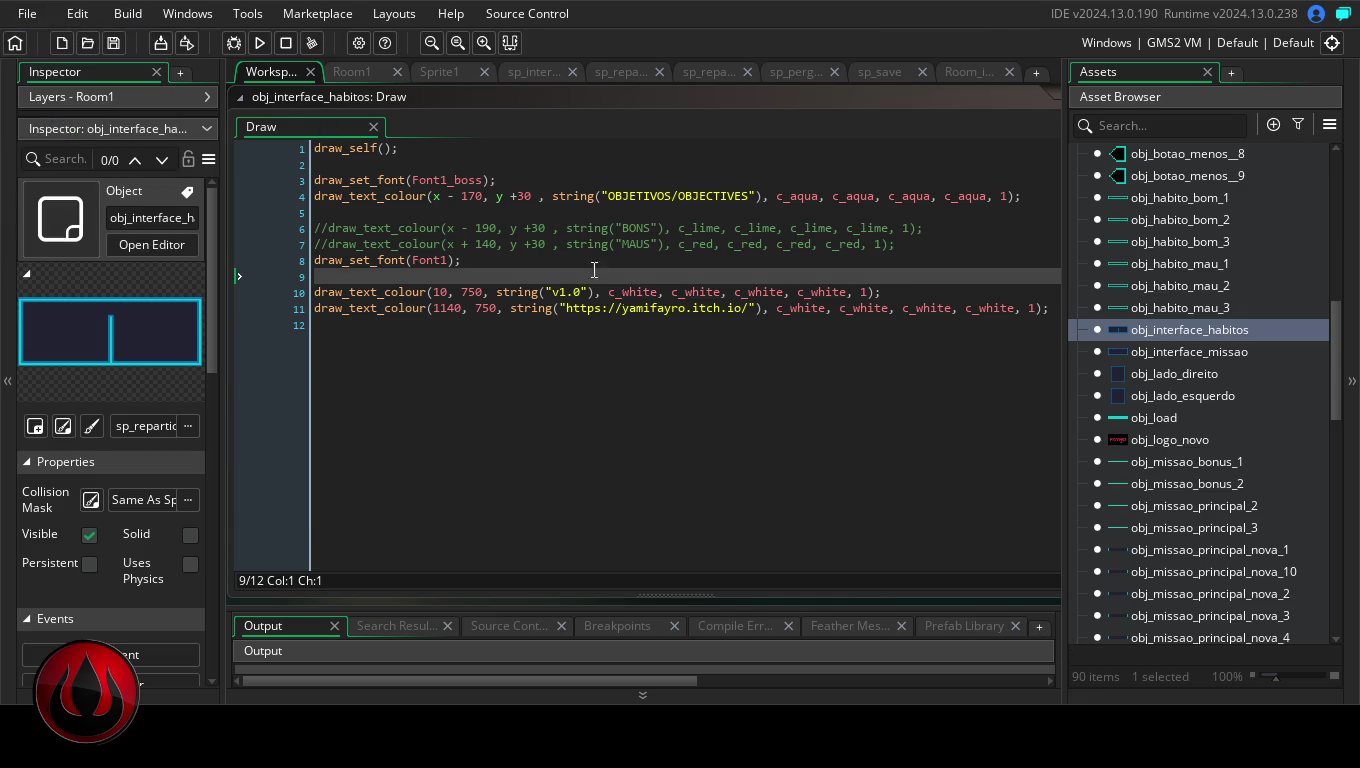